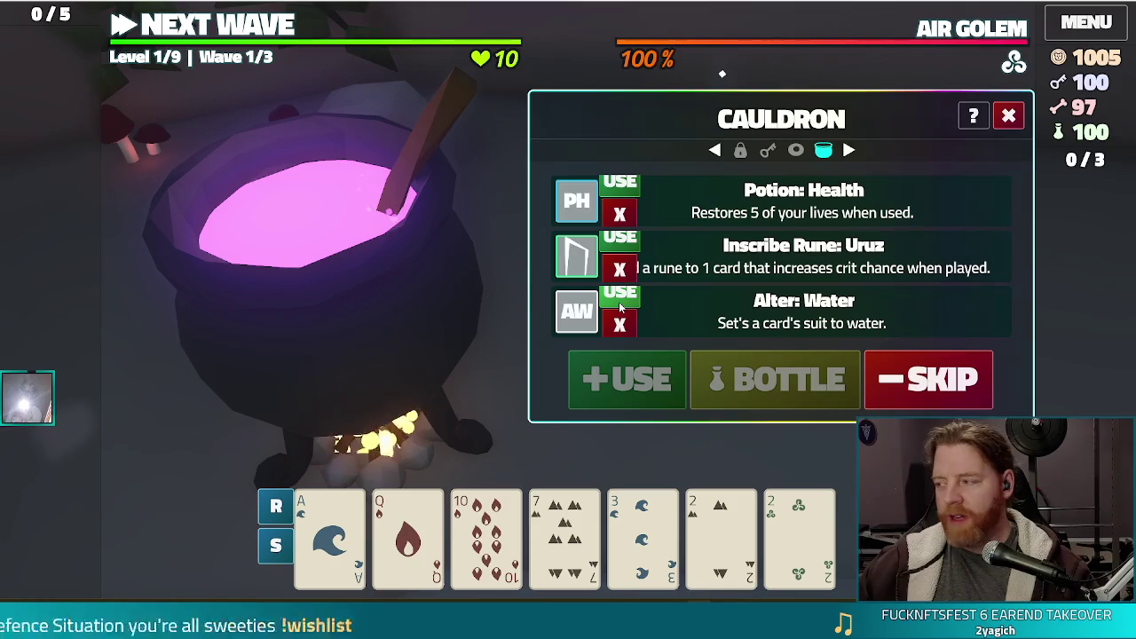
Close the Cauldron panel in Bear Defence Situation.
click(1007, 118)
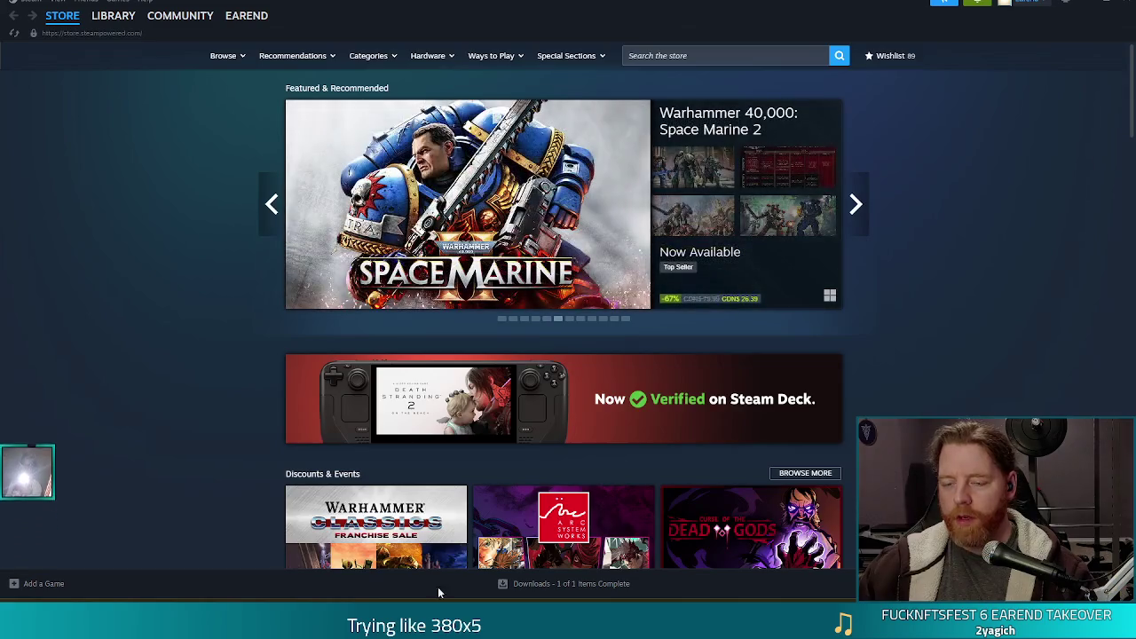
Open the Steam library and launch Bear Defence Situation Playtest.
right_click(808, 575)
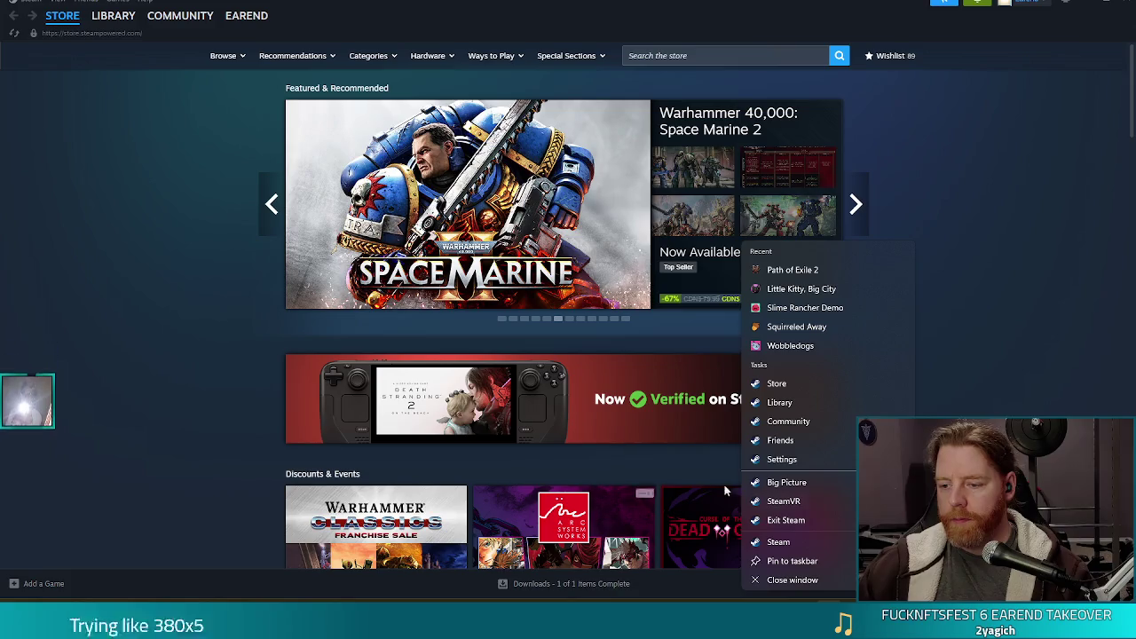
click(598, 364)
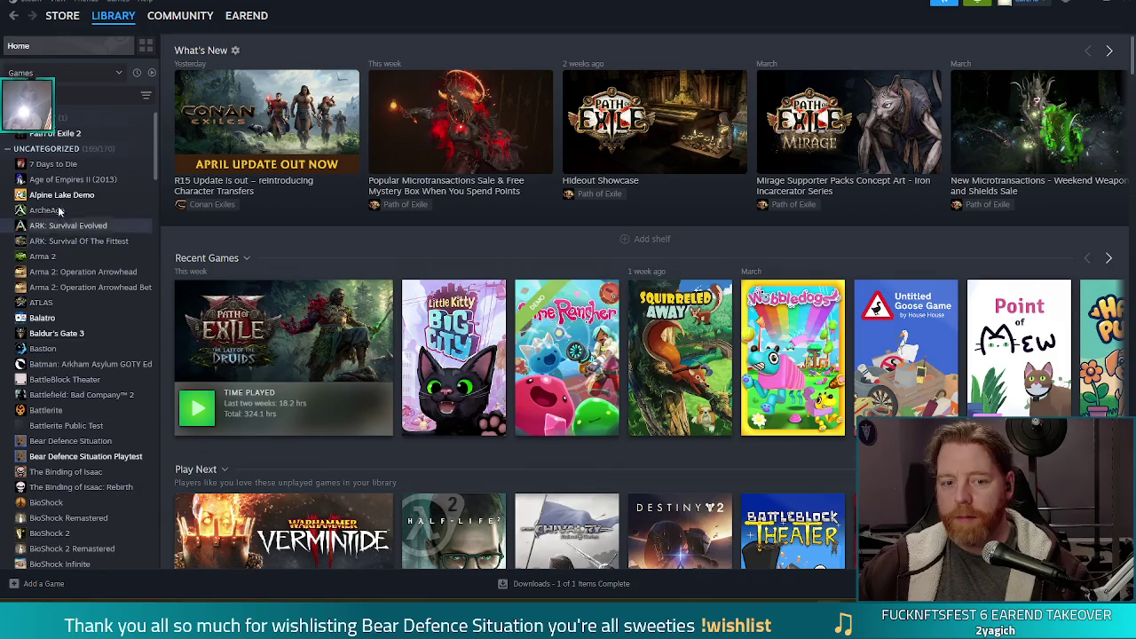
scroll(151, 142, down, 5)
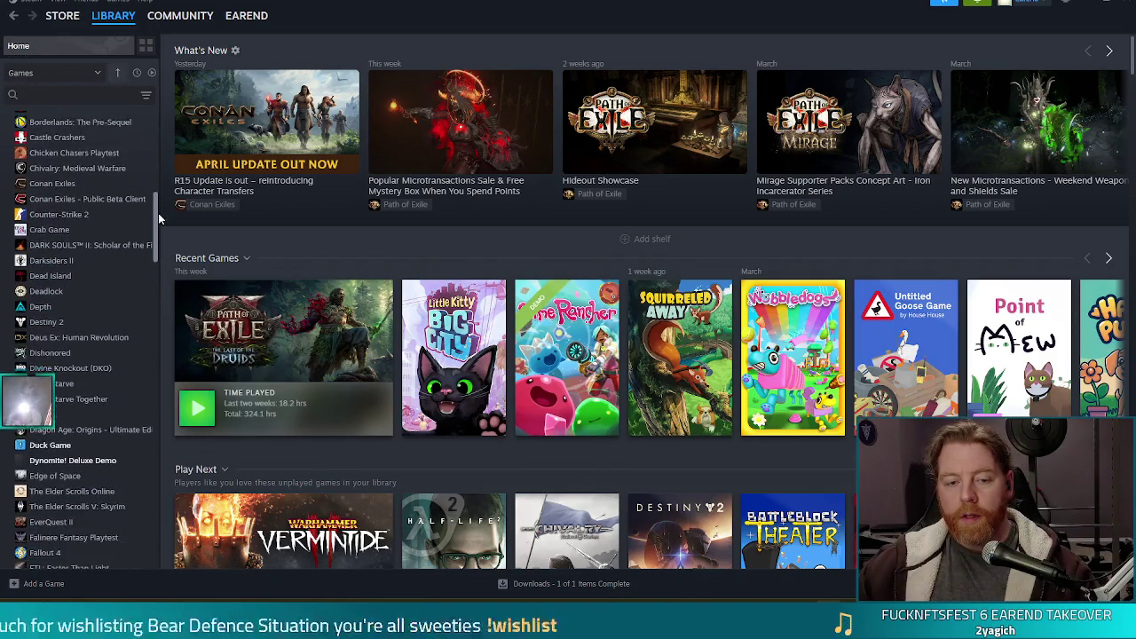
scroll(159, 191, up, 3)
click(128, 181)
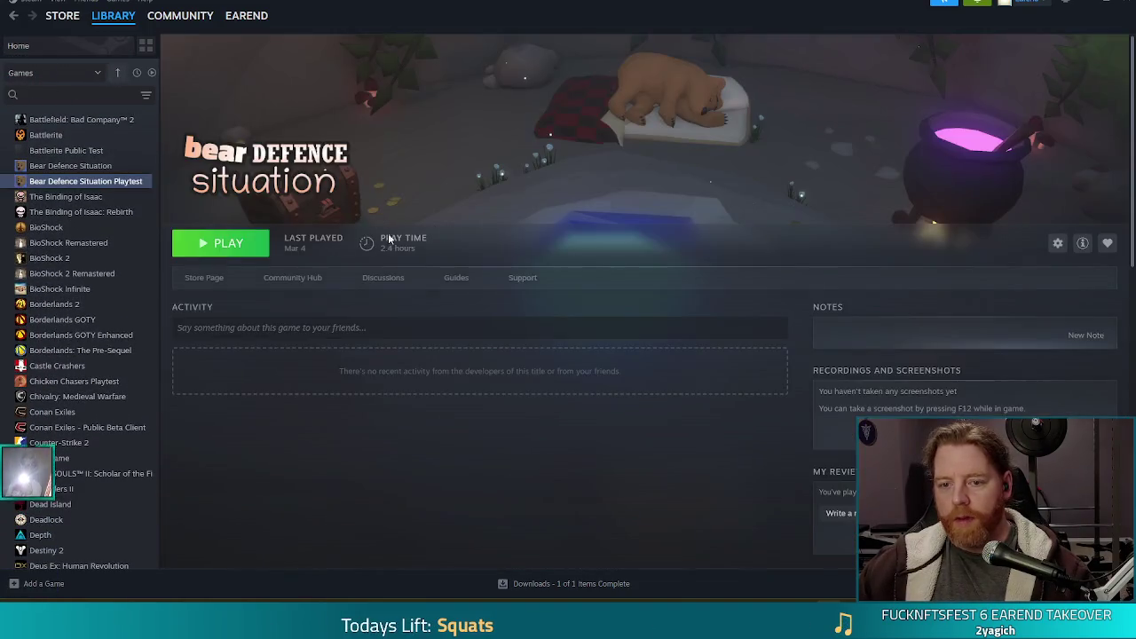
click(222, 244)
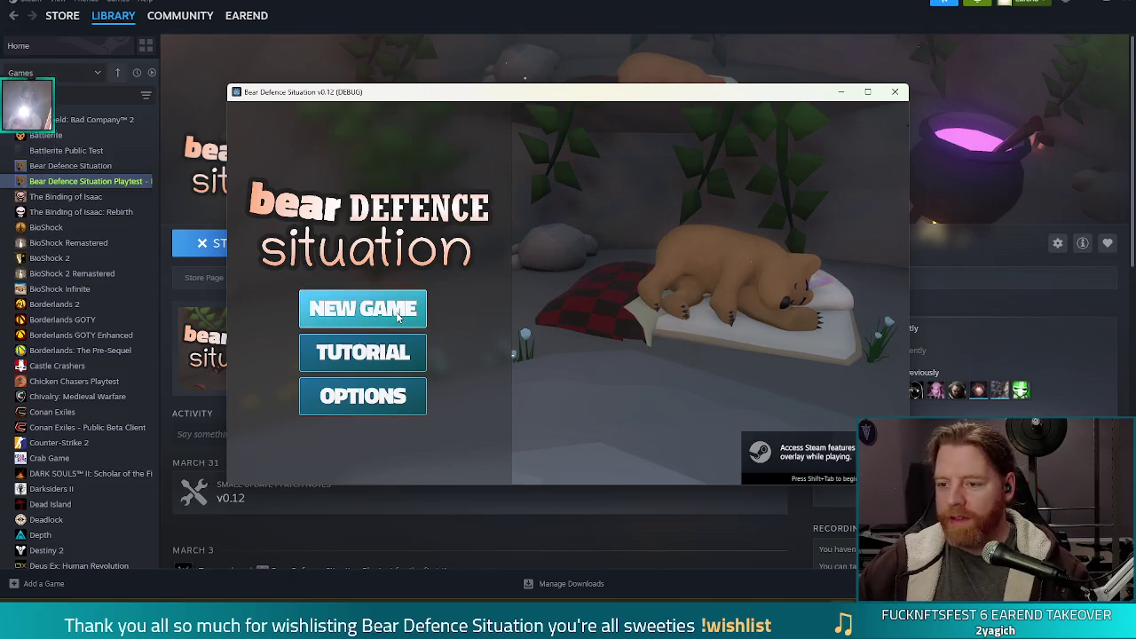
Start a new game, run test_kit in the debug console, and open the Wishing Well.
click(399, 318)
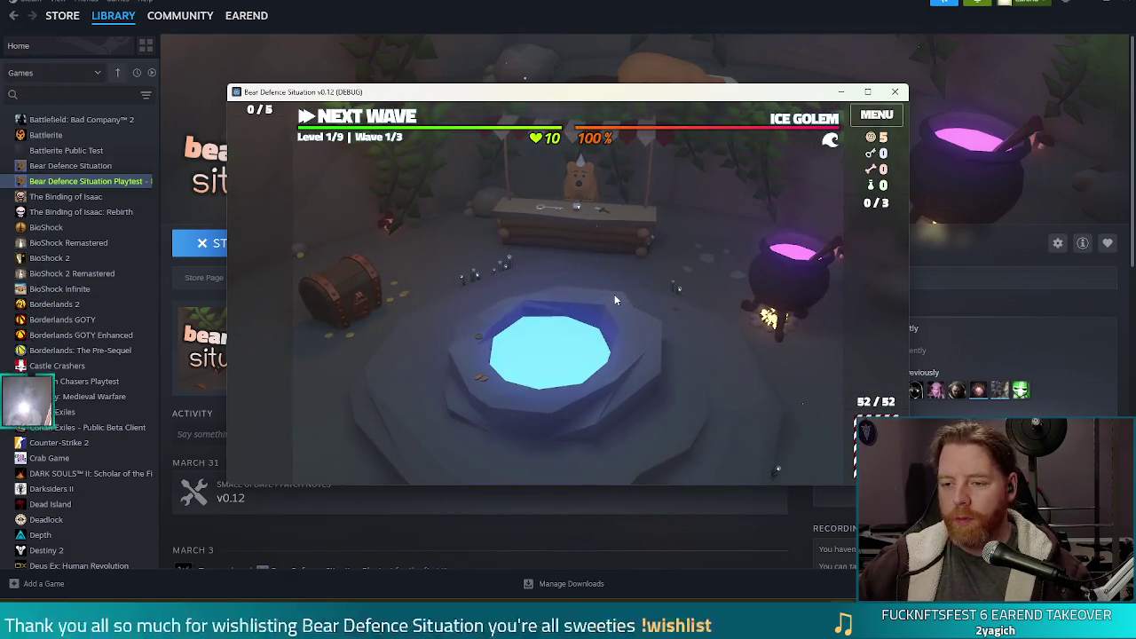
key(grave)
text(test_kit)
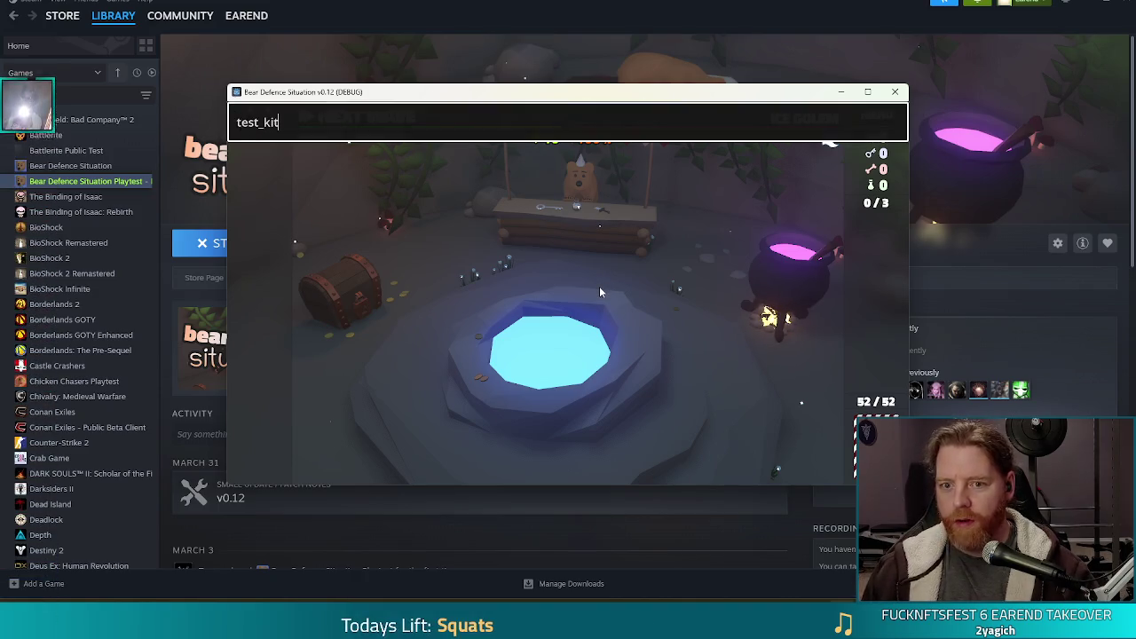
key(Return)
click(636, 368)
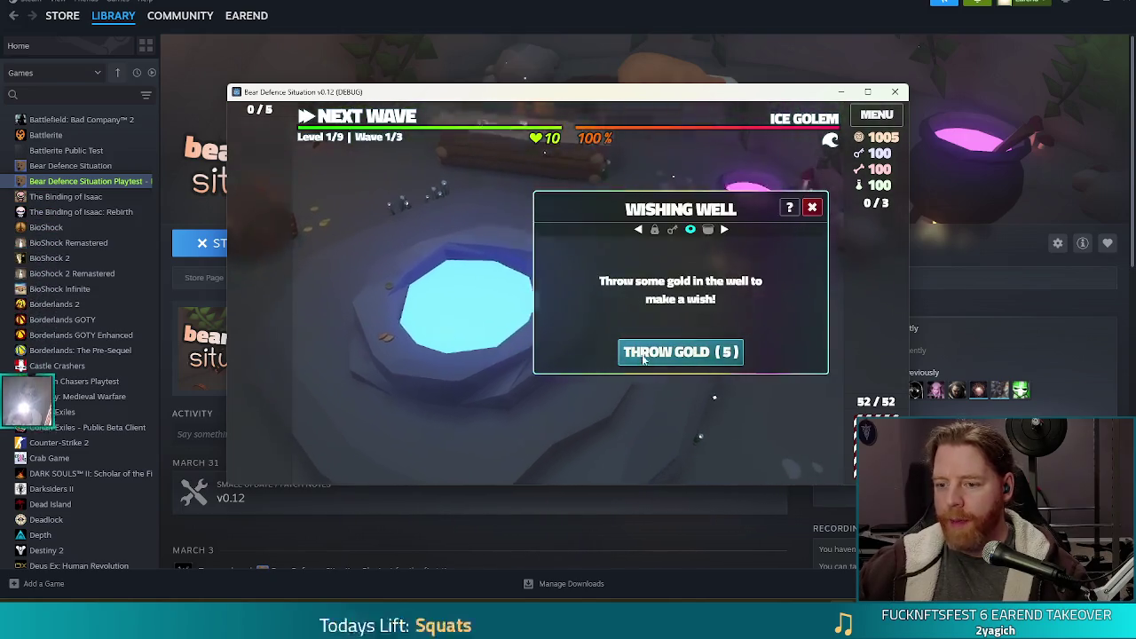
Throw 5 gold for the Training Wheels wish, maximize the game, and close the Wishing Well.
click(636, 359)
click(550, 242)
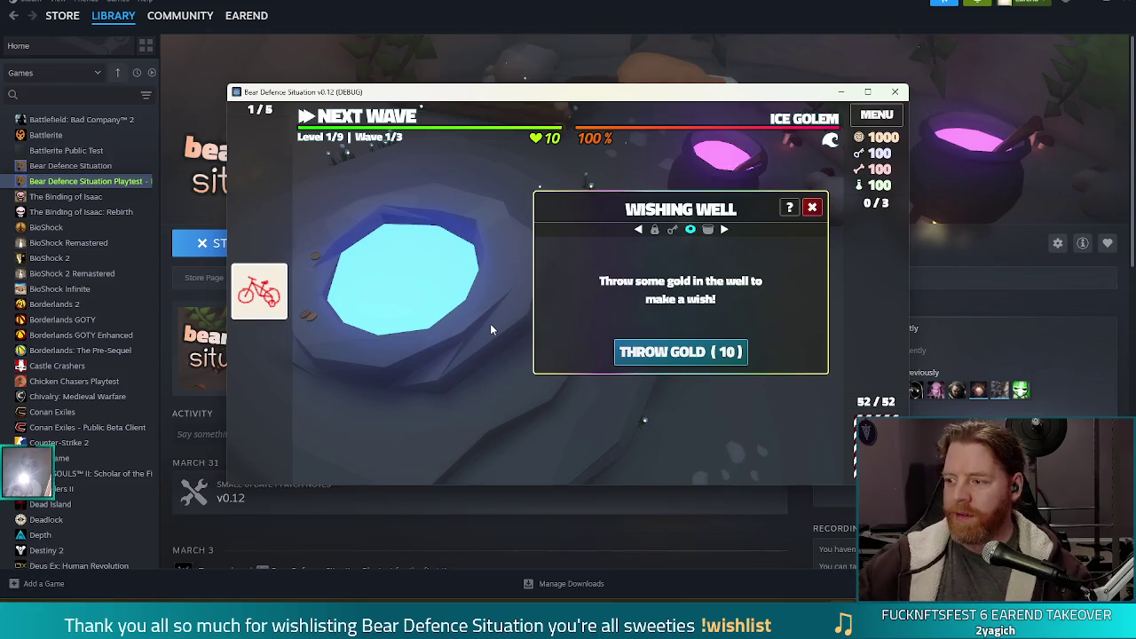
click(868, 92)
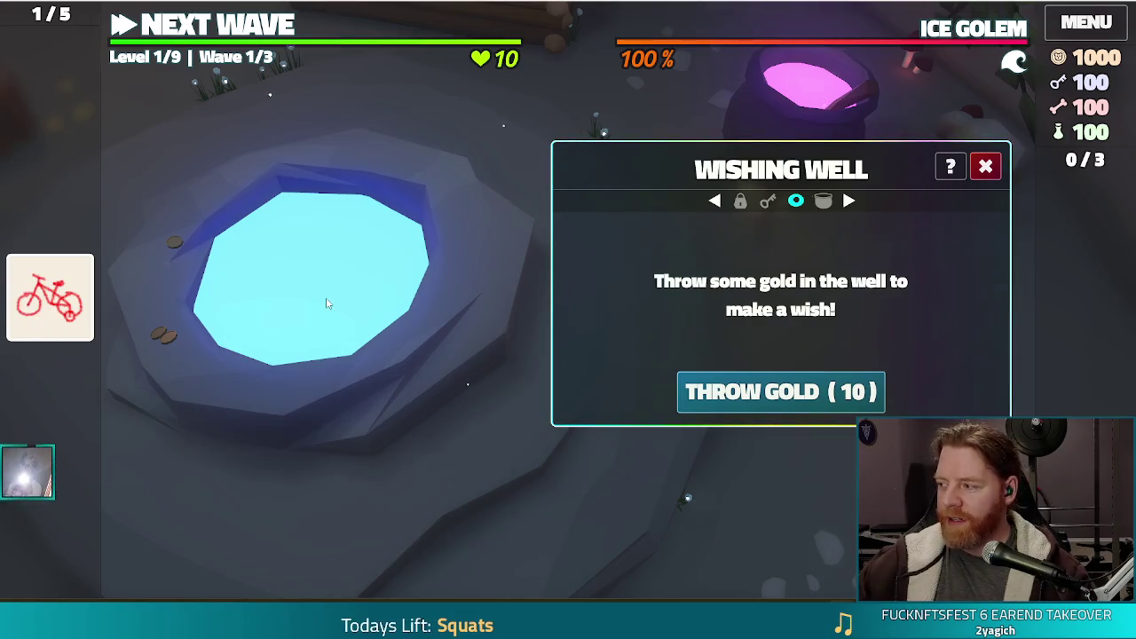
mouse_move(71, 293)
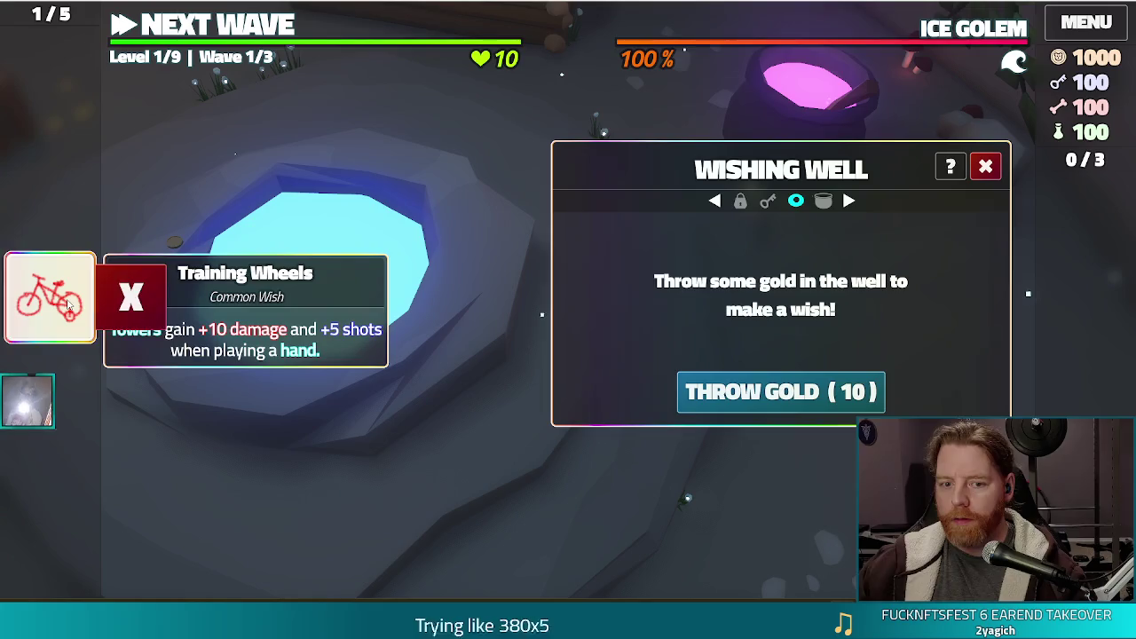
click(986, 167)
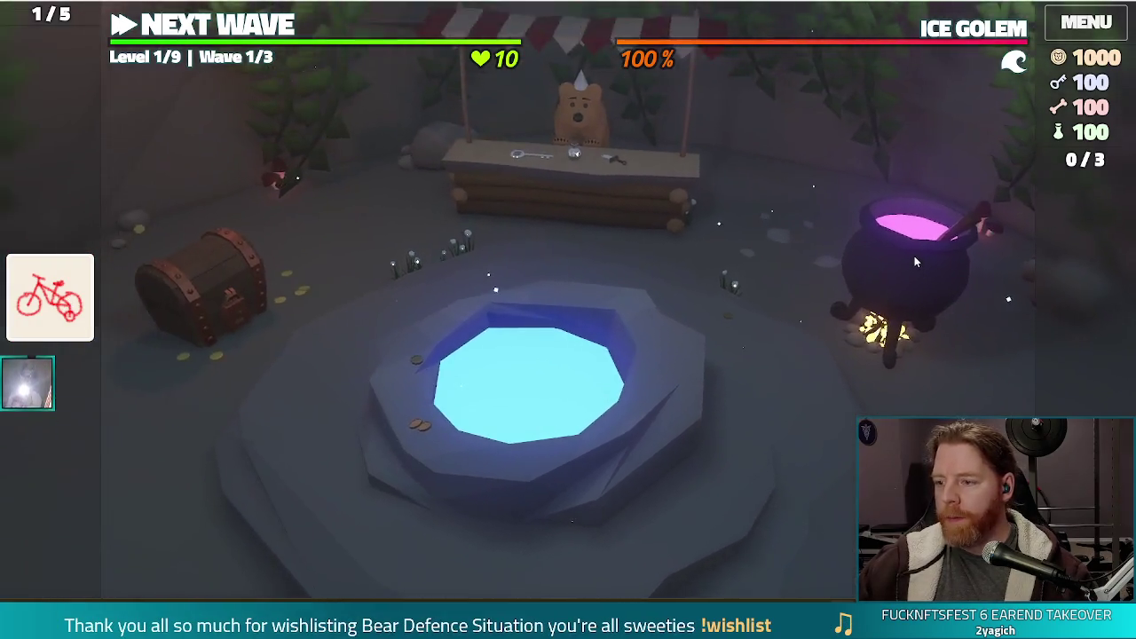
Brew an Alter: Earth spell at the cauldron with a bone and stir, then bottle it.
click(914, 255)
click(680, 394)
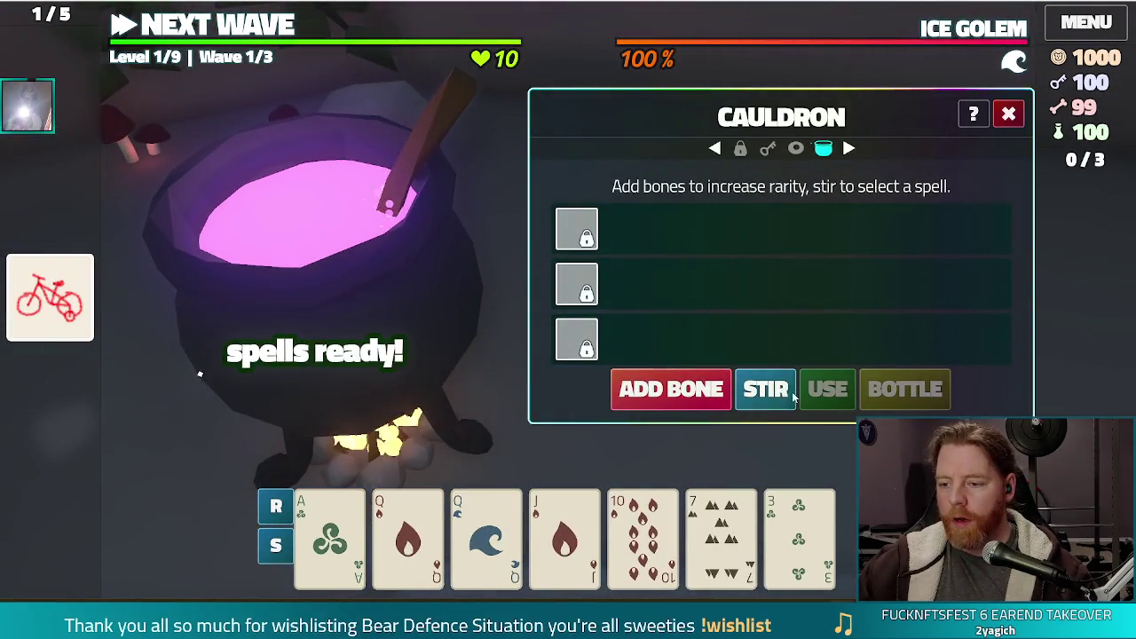
click(765, 389)
click(866, 395)
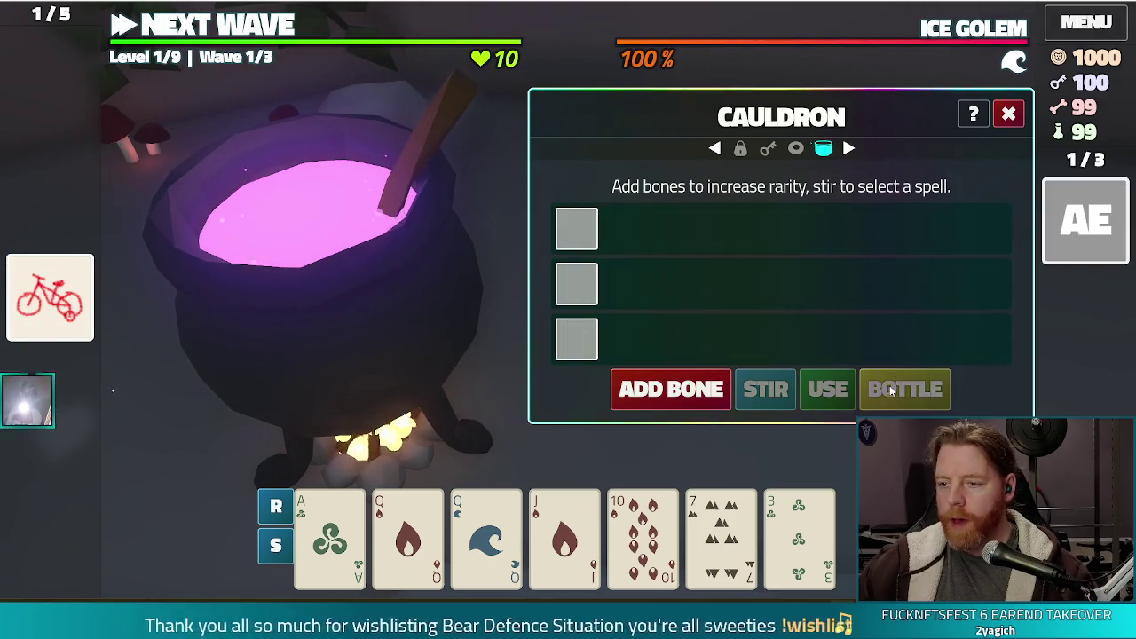
click(1008, 113)
Select the Alter: Earth spell card in the spell slots.
mouse_move(1089, 224)
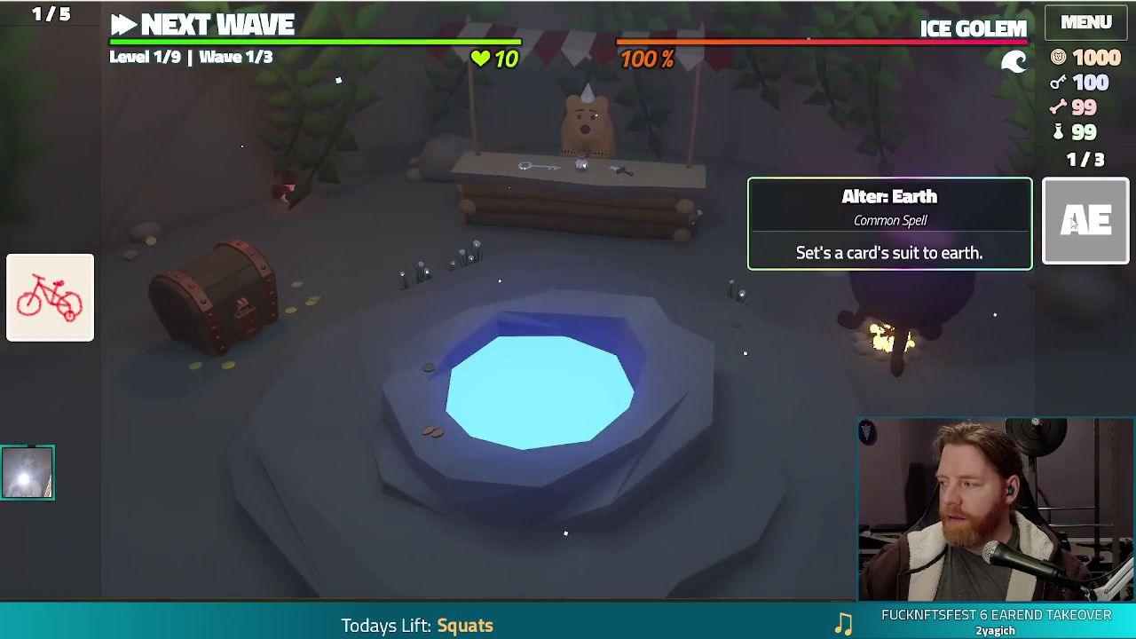
click(1088, 238)
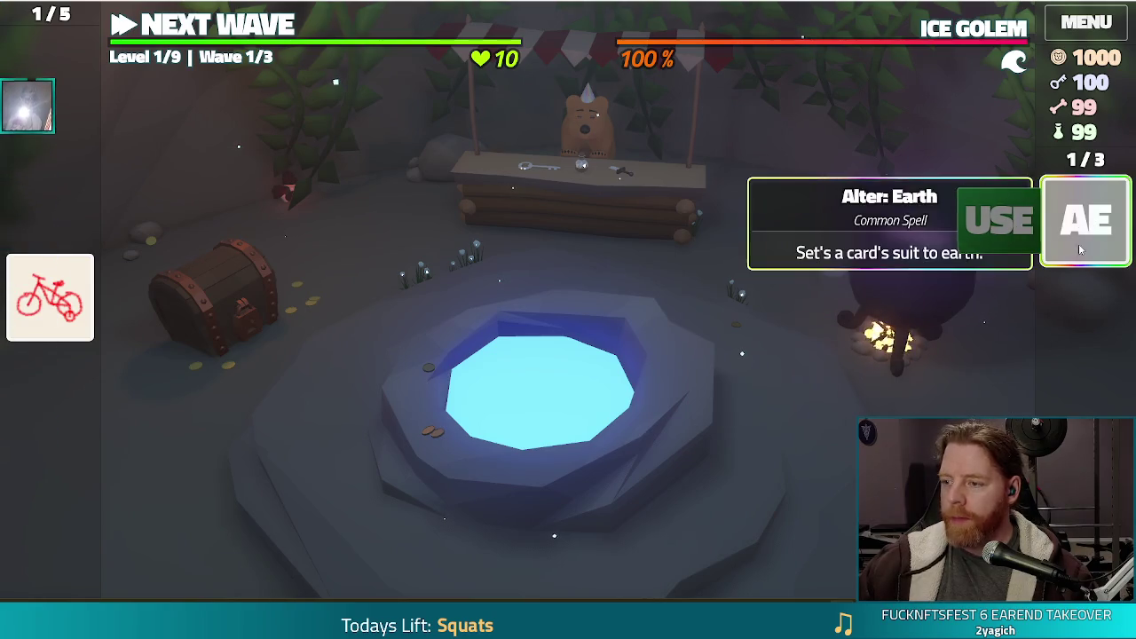
mouse_move(1100, 216)
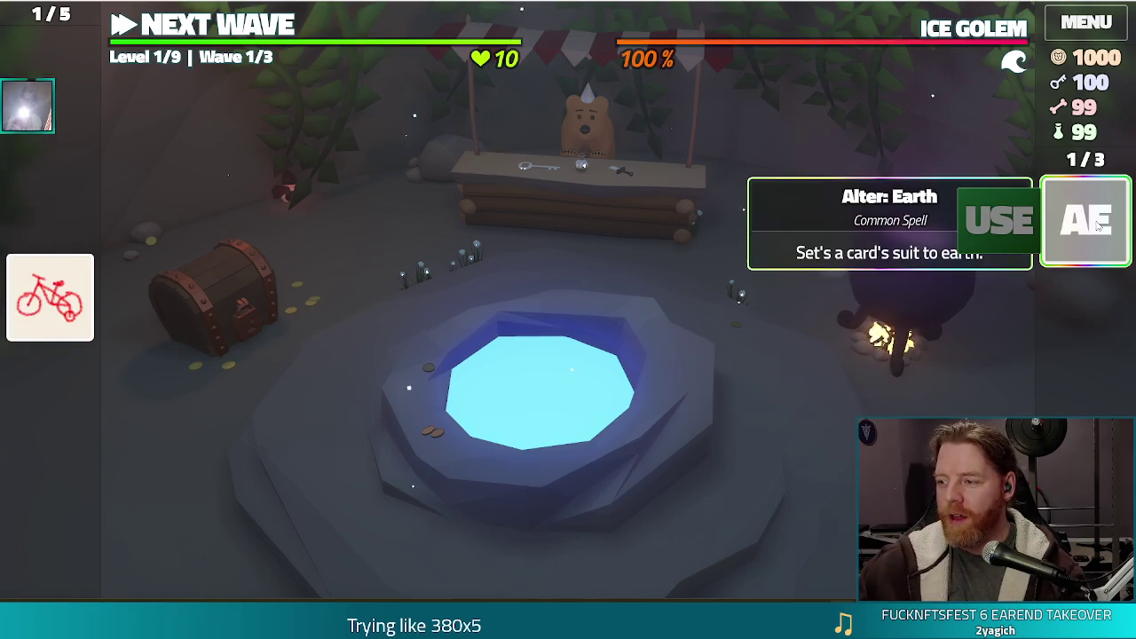
click(1082, 222)
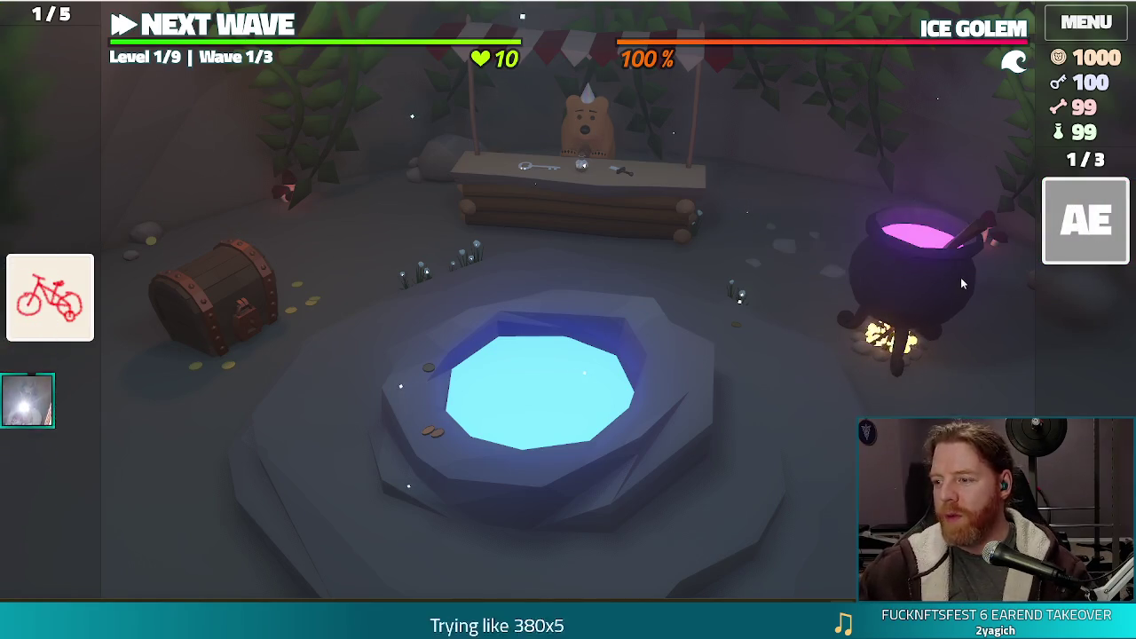
click(1083, 222)
click(906, 307)
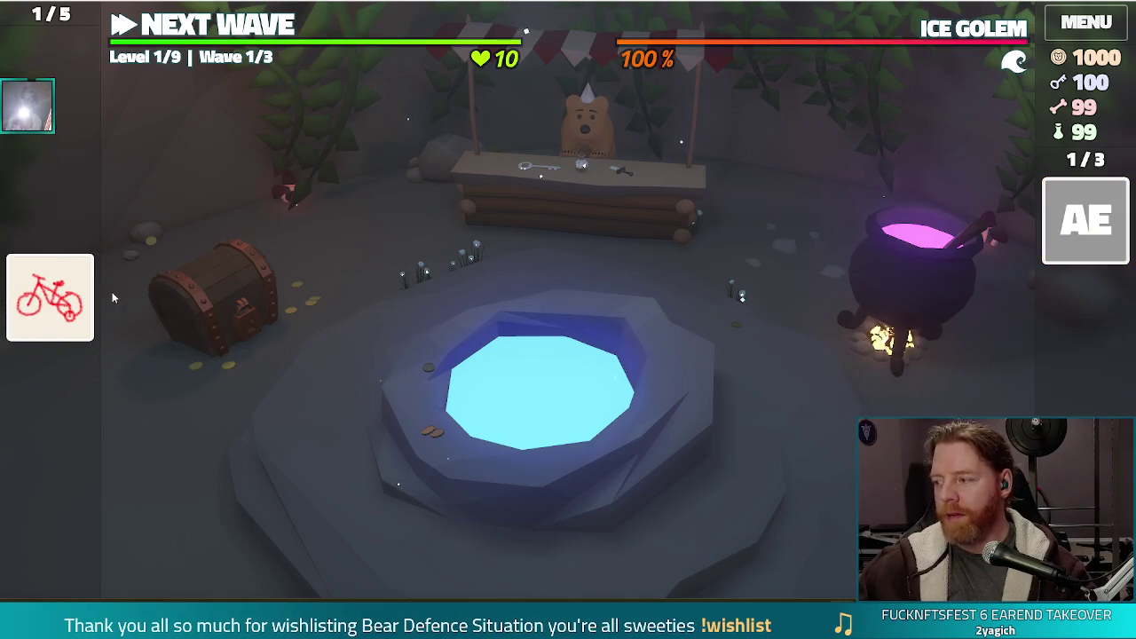
click(1097, 229)
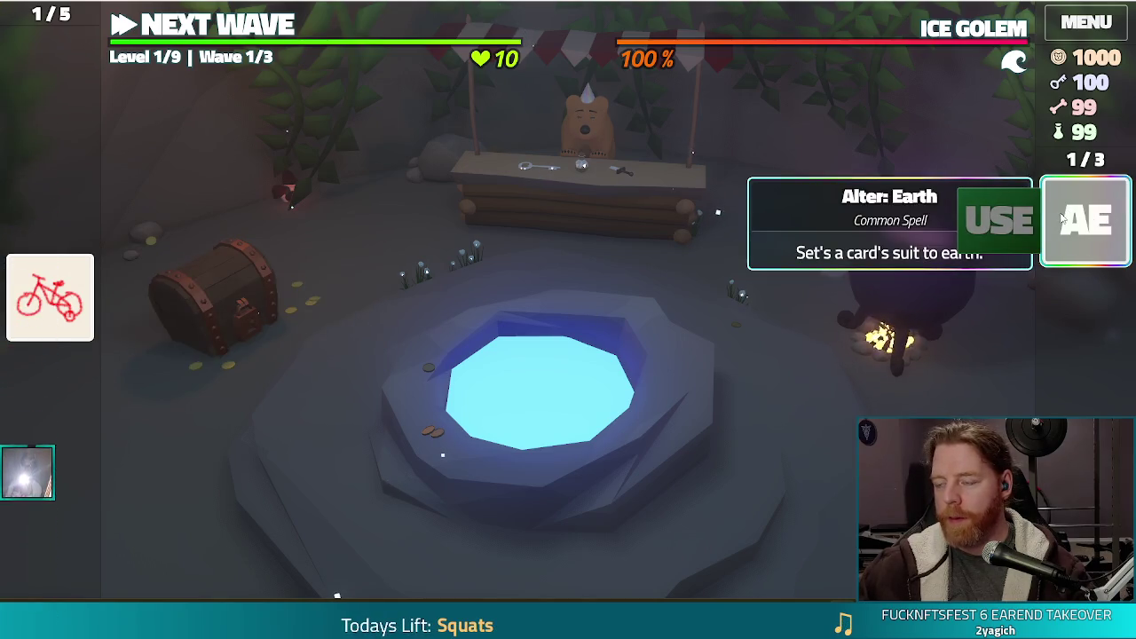
click(93, 300)
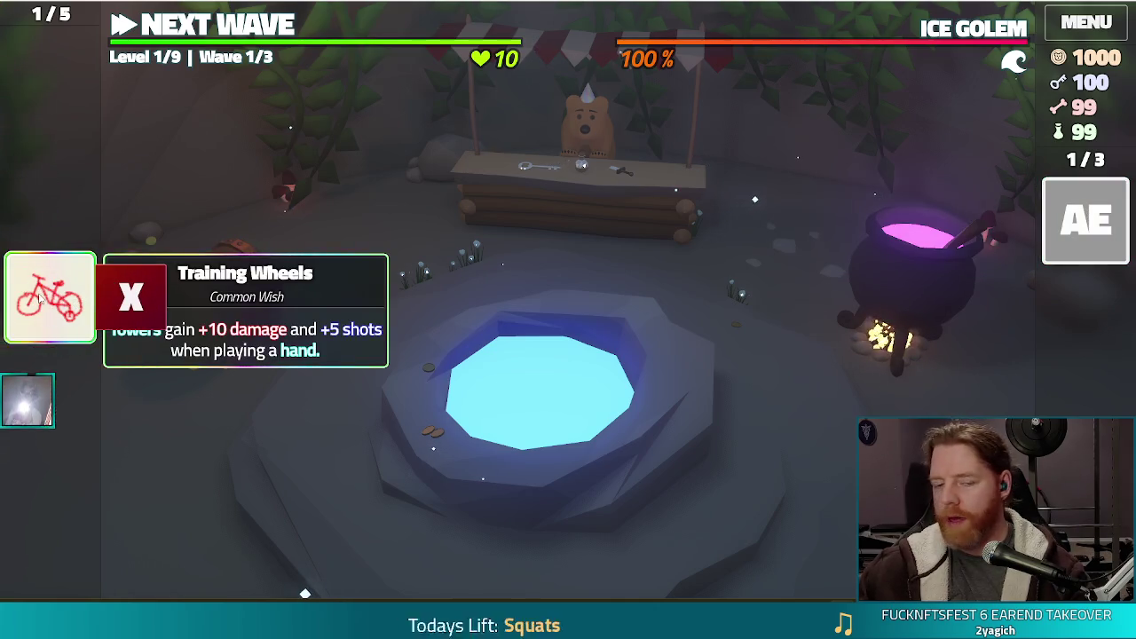
click(1062, 287)
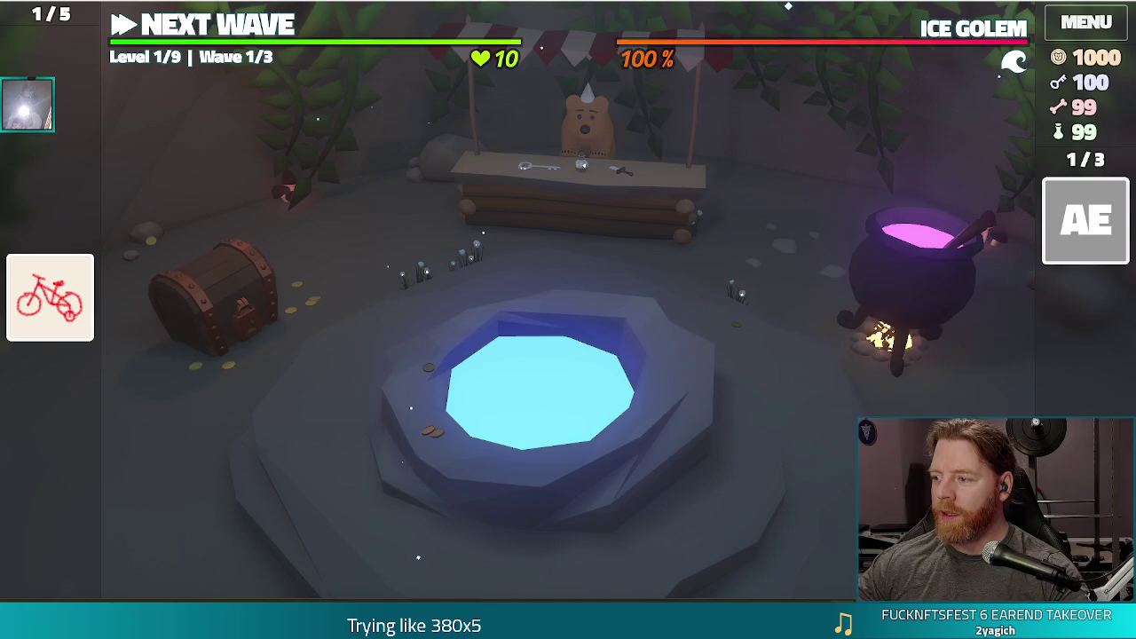
key(alt+Return)
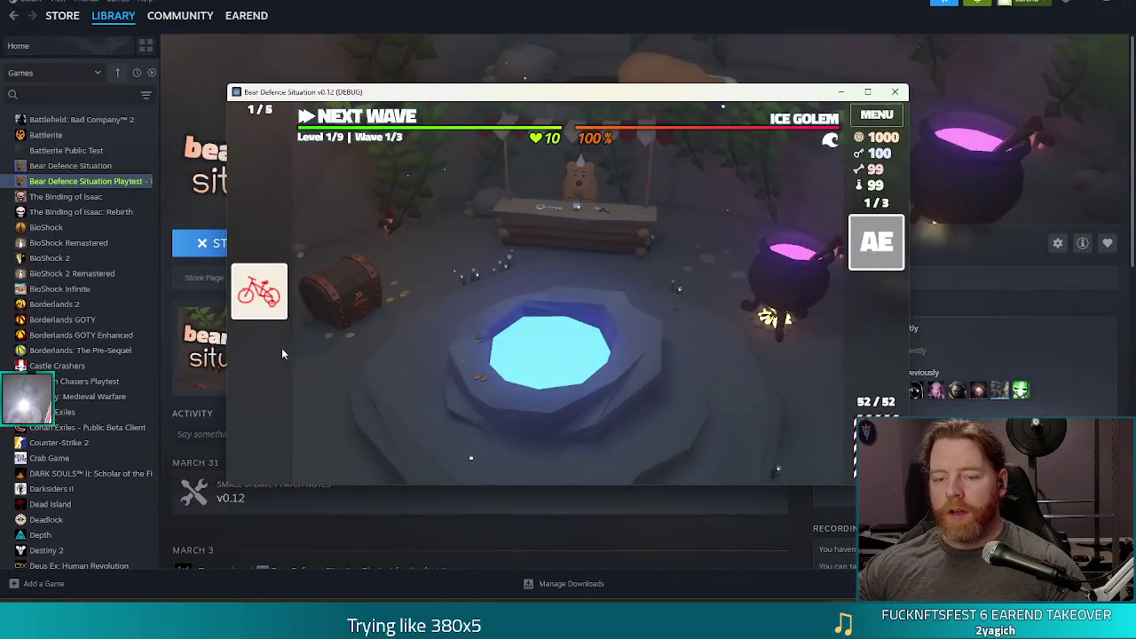
Close the game window and switch back to the Godot editor with item_control.tscn.
click(896, 92)
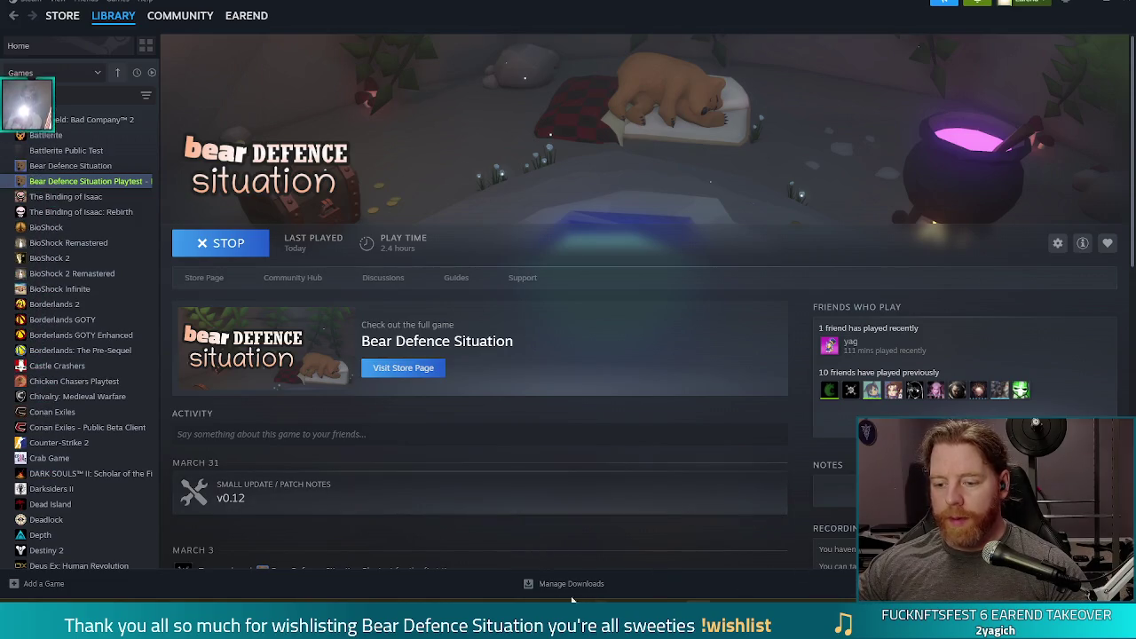
mouse_move(517, 617)
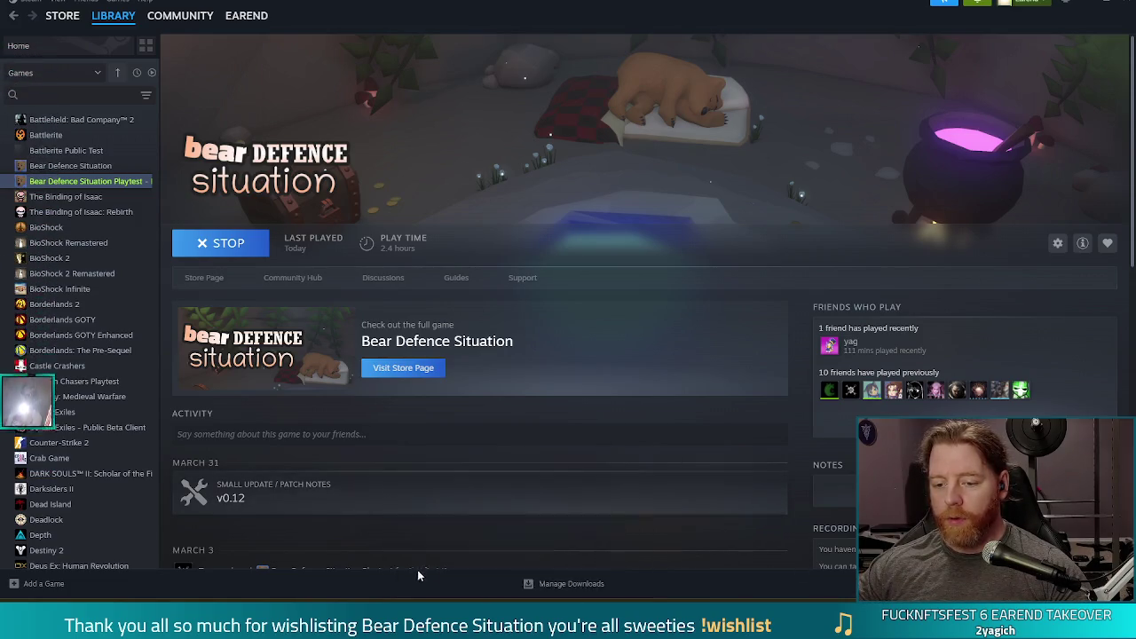
click(414, 575)
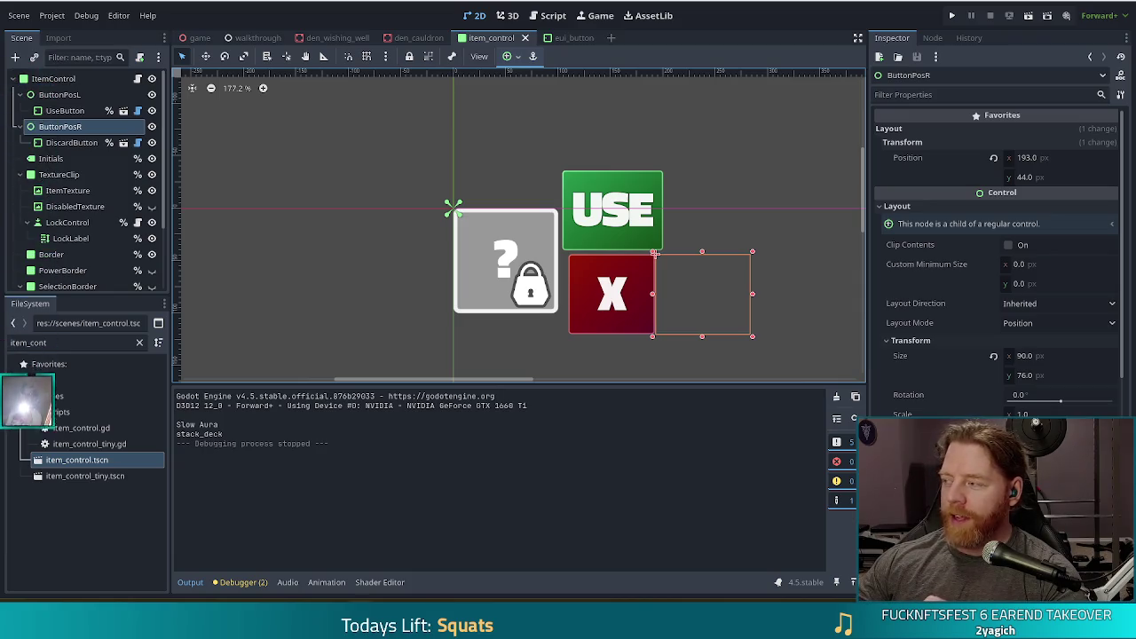
Drag the Chrome window with the Discord image.png over the Godot editor.
mouse_move(1135, 177)
mouse_down()
mouse_move(1135, 150)
mouse_move(954, 70)
mouse_move(954, 2)
mouse_up()
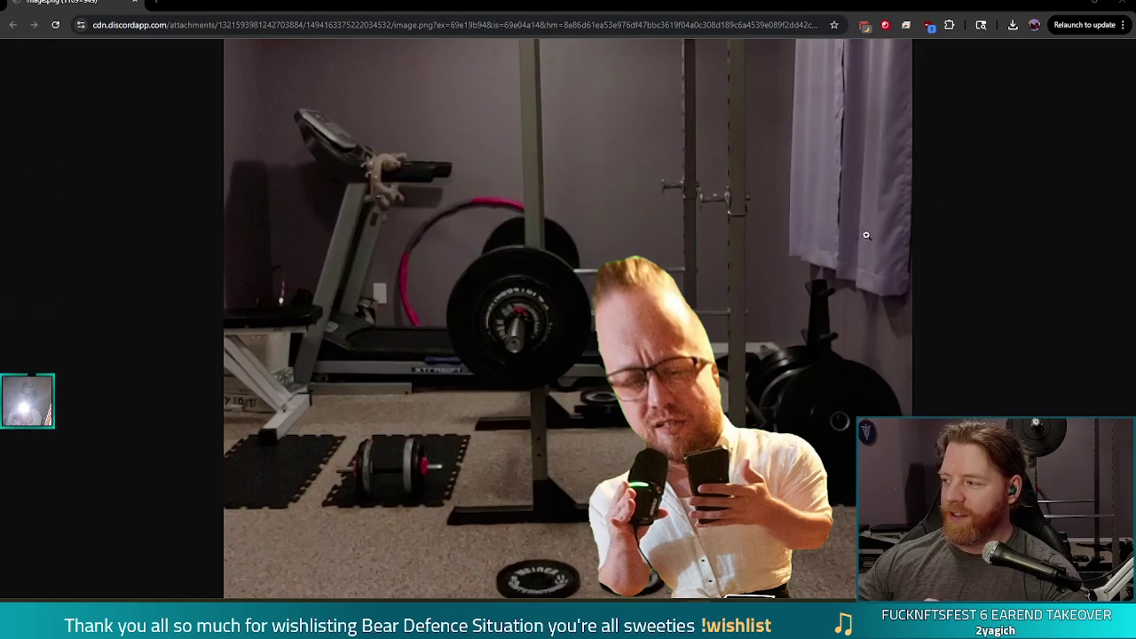
Close the Chrome image window to reveal the Godot editor again.
mouse_move(1094, 2)
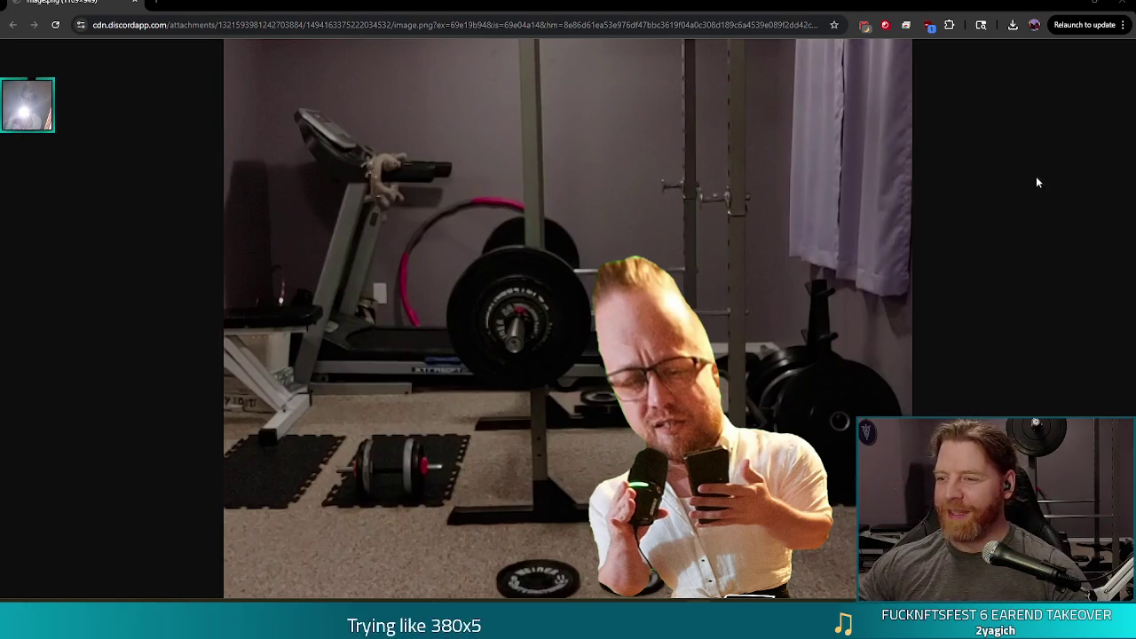
click(1122, 3)
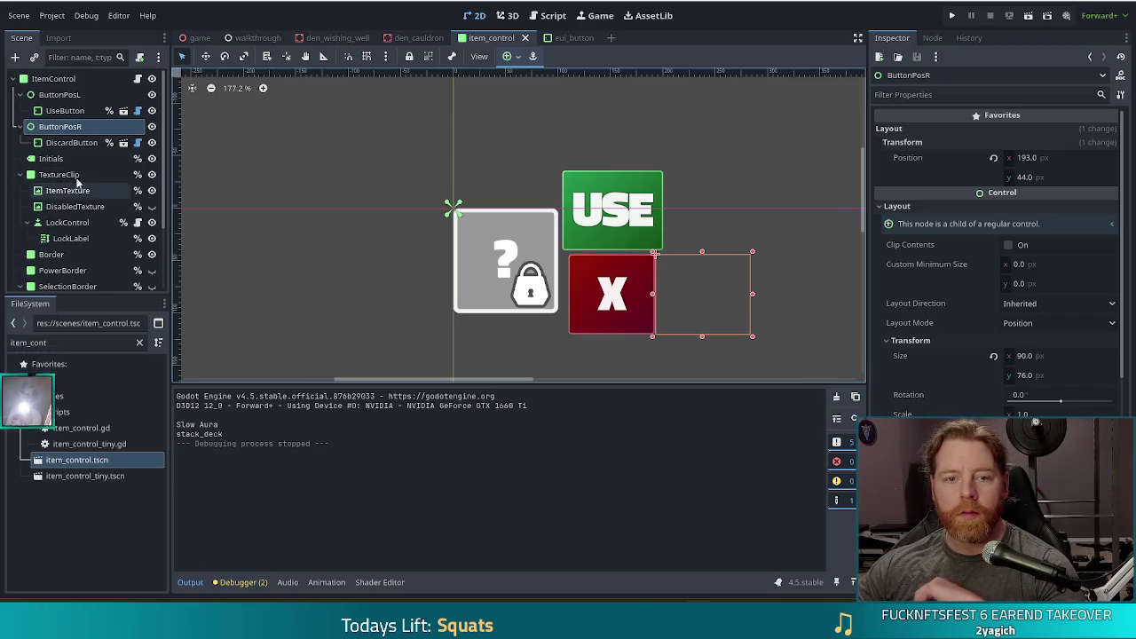
Add a VBoxContainer child under ItemControl and move it to the top of its children.
click(64, 79)
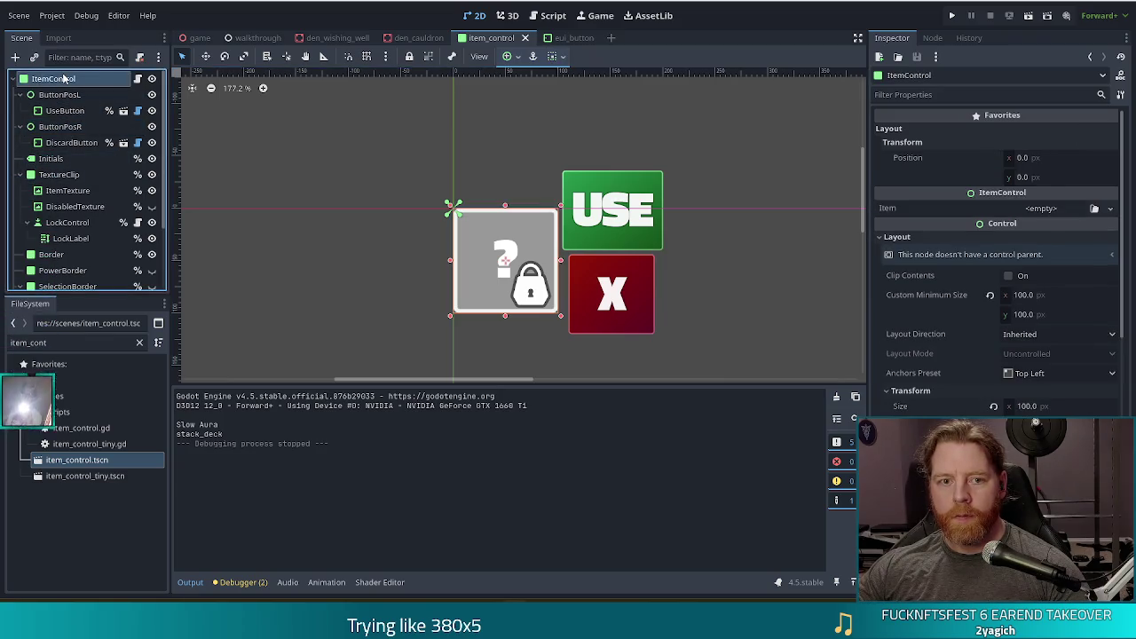
click(20, 174)
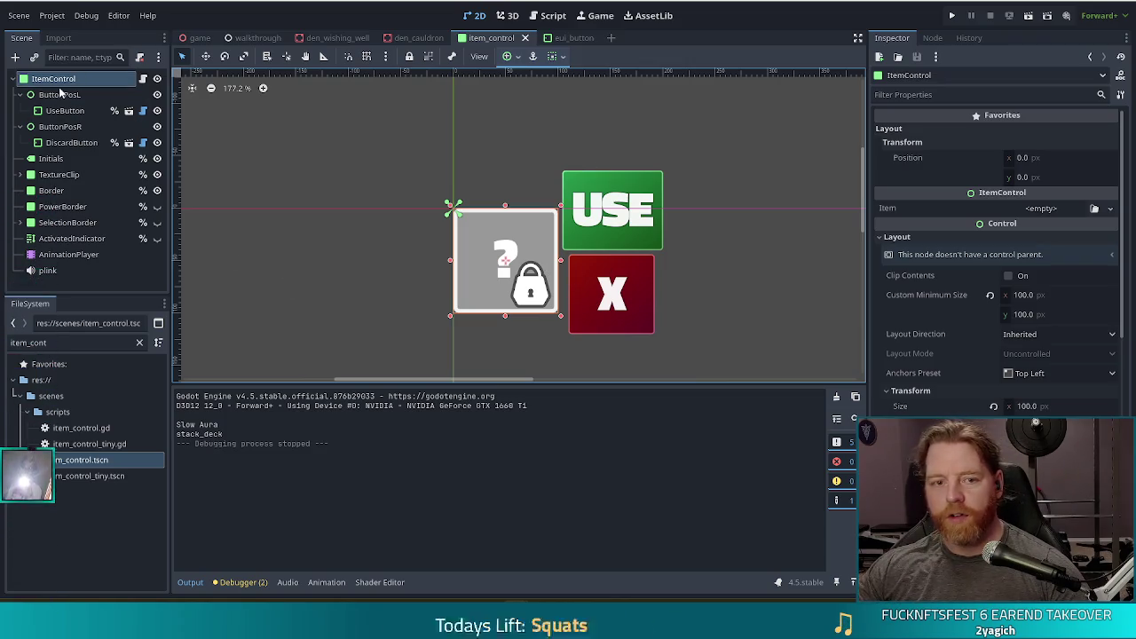
click(15, 57)
text(vbox)
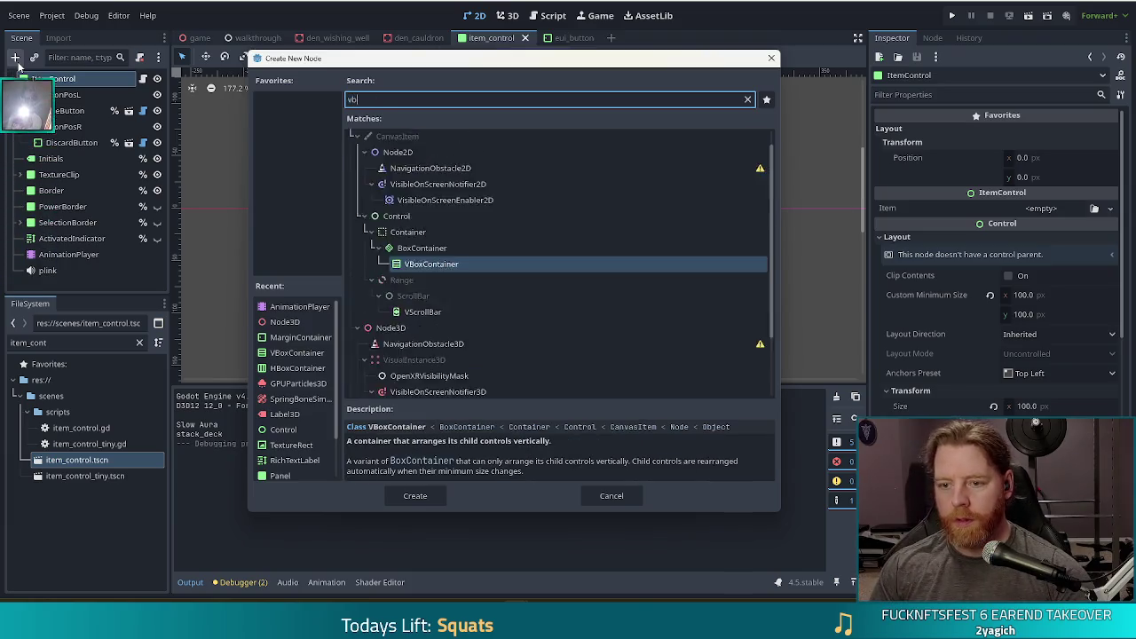
double_click(425, 222)
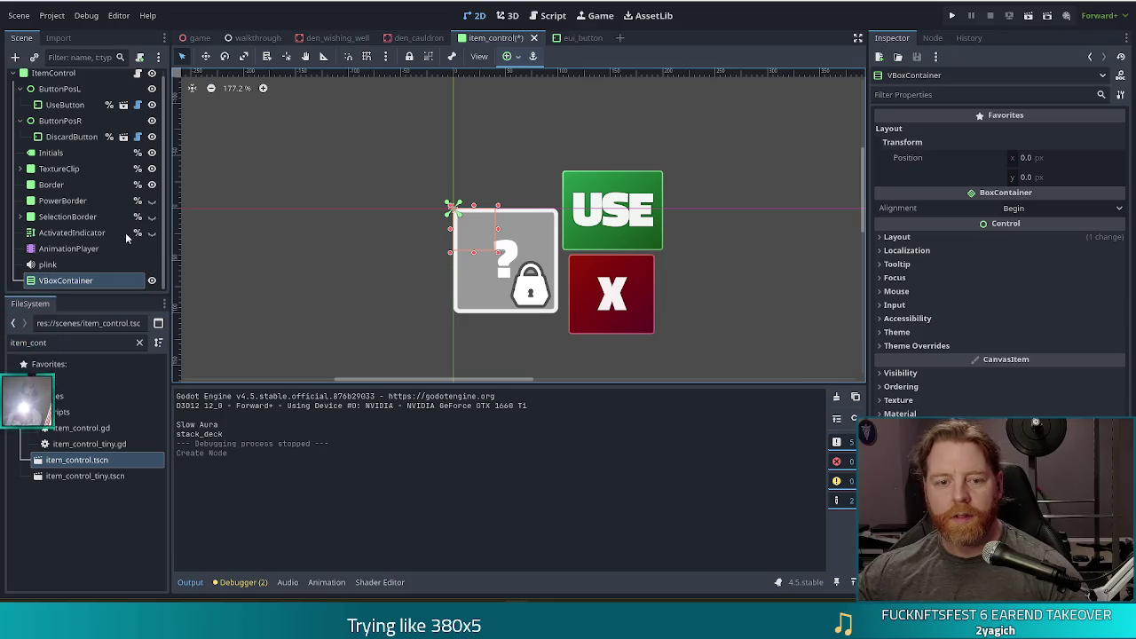
drag(71, 282, 73, 94)
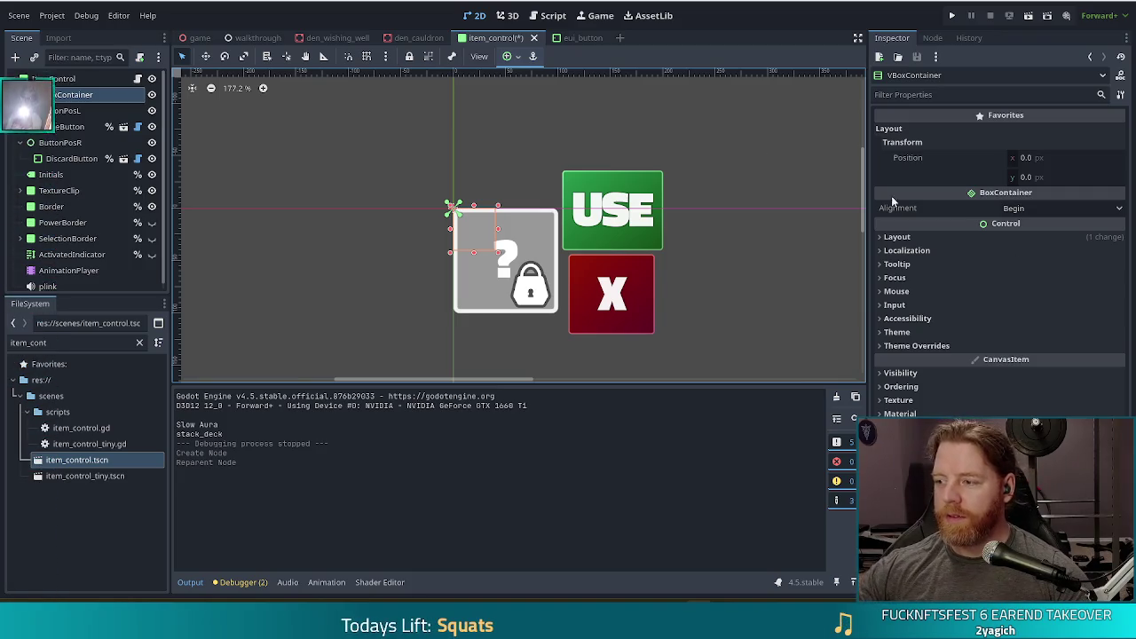
Rename the VBoxContainer to Buttons and enable Access as Unique Name on it.
click(71, 98)
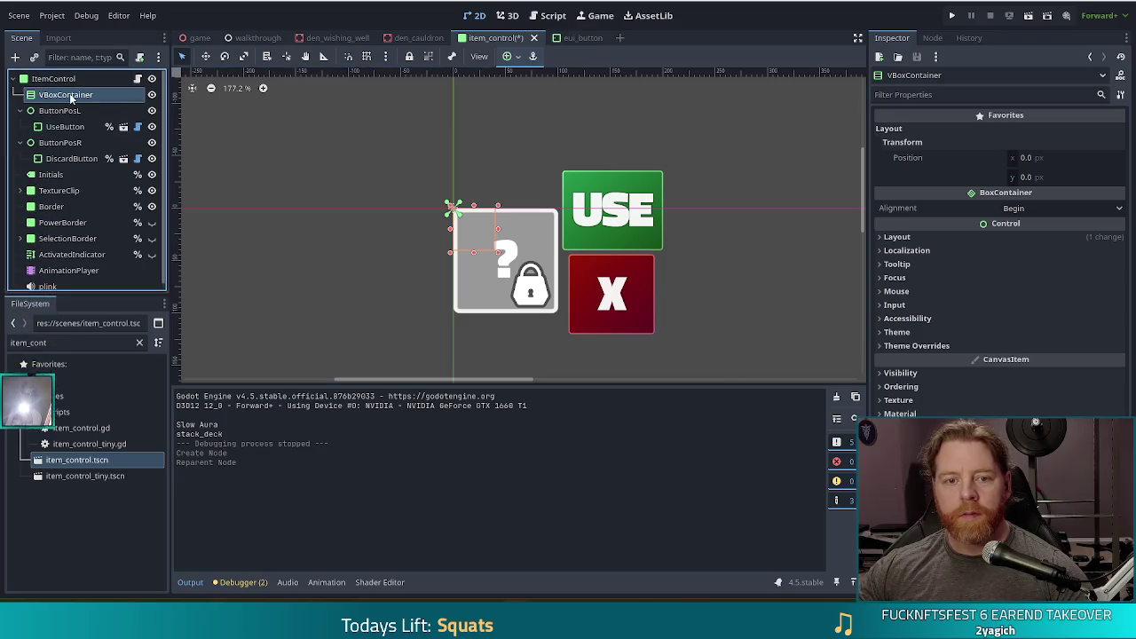
double_click(71, 98)
text(B)
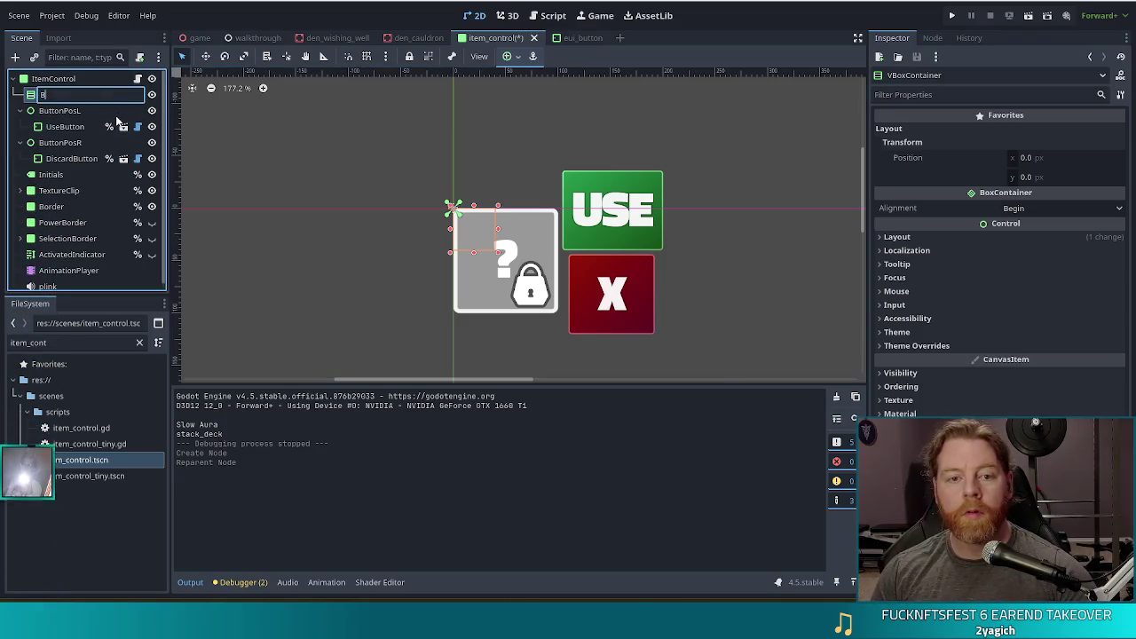
text(utton)
key(Return)
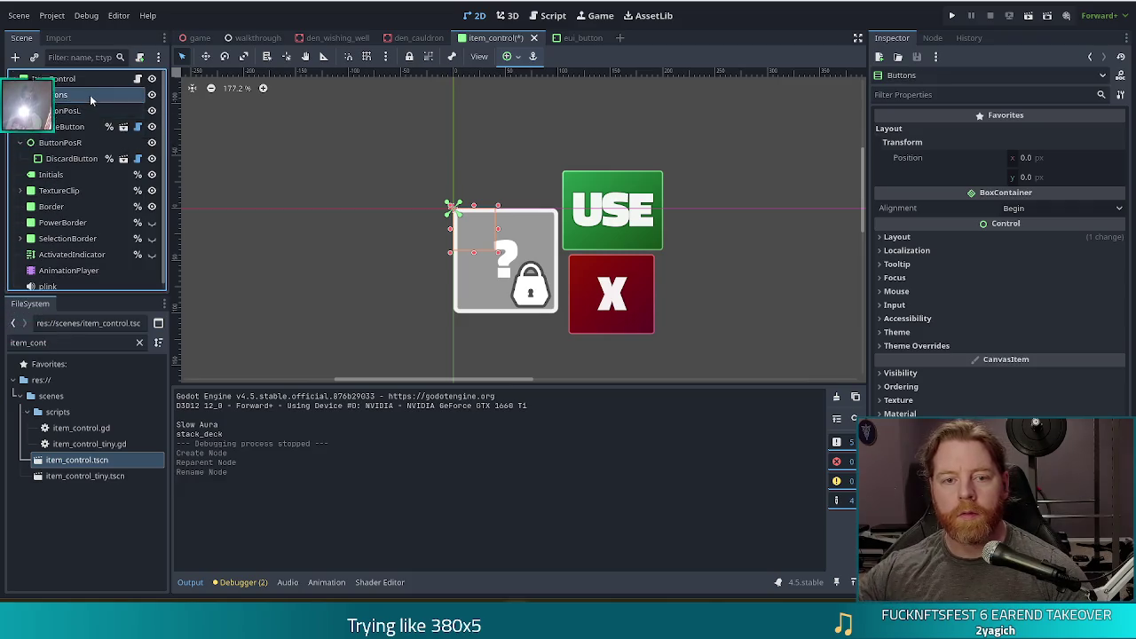
right_click(91, 95)
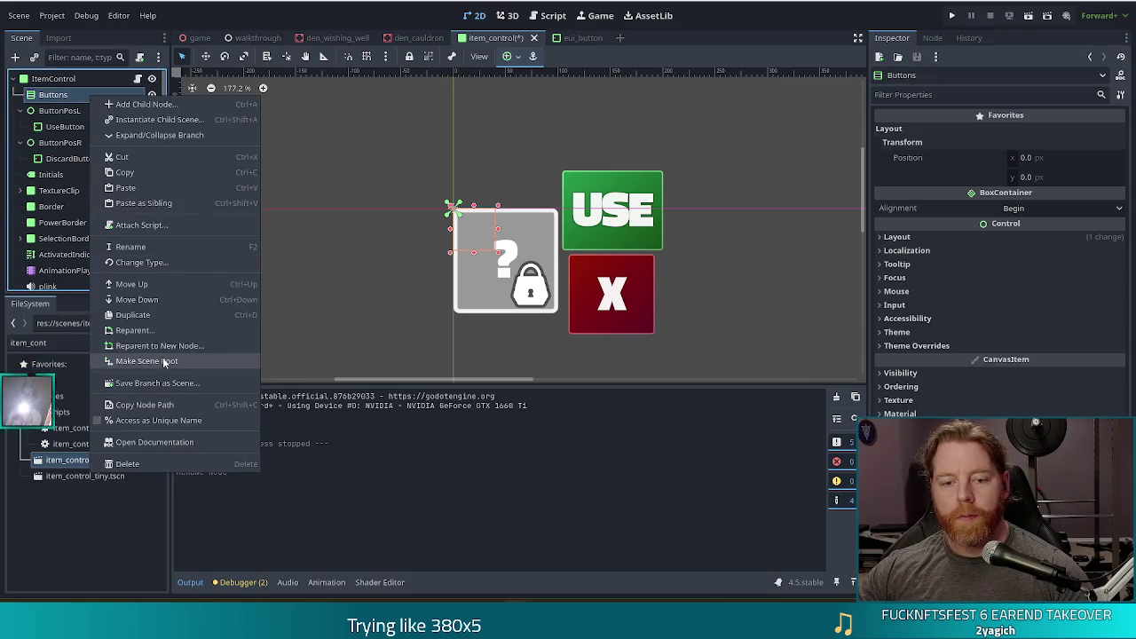
click(151, 419)
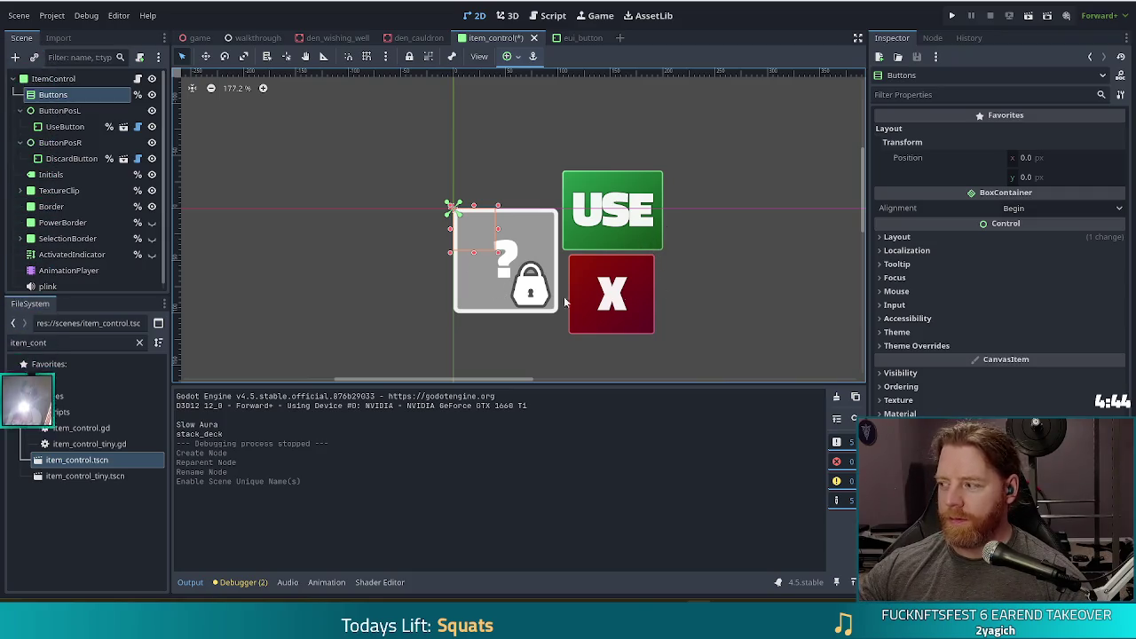
Select UseButton and DiscardButton together and move them under the Buttons node in the Scene tree.
click(65, 126)
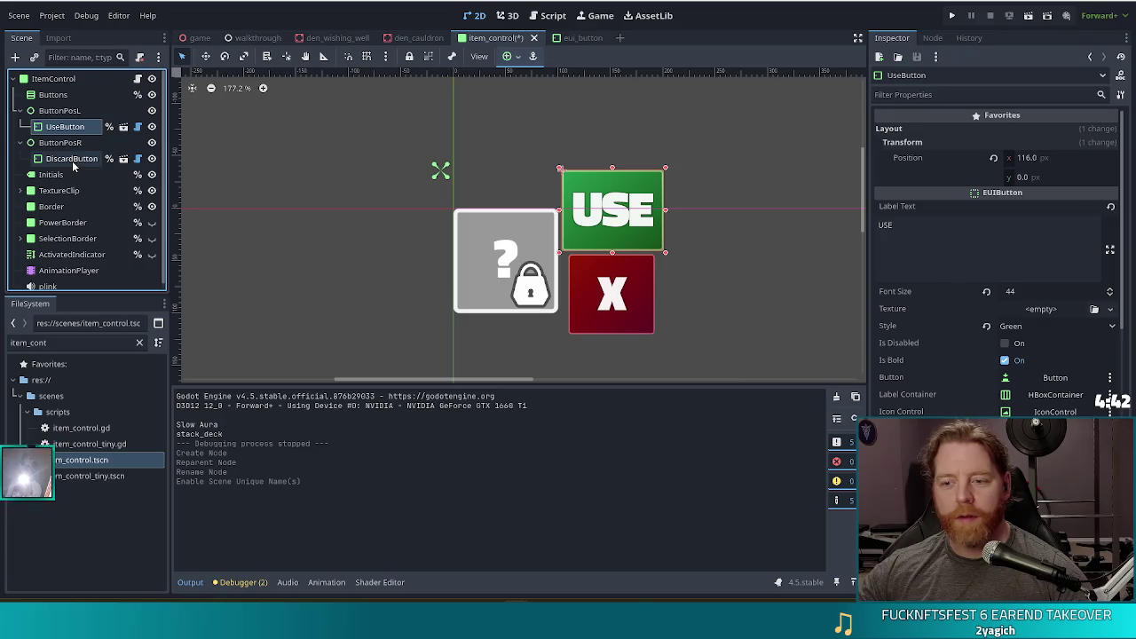
ctrl+click(73, 164)
ctrl+click(66, 161)
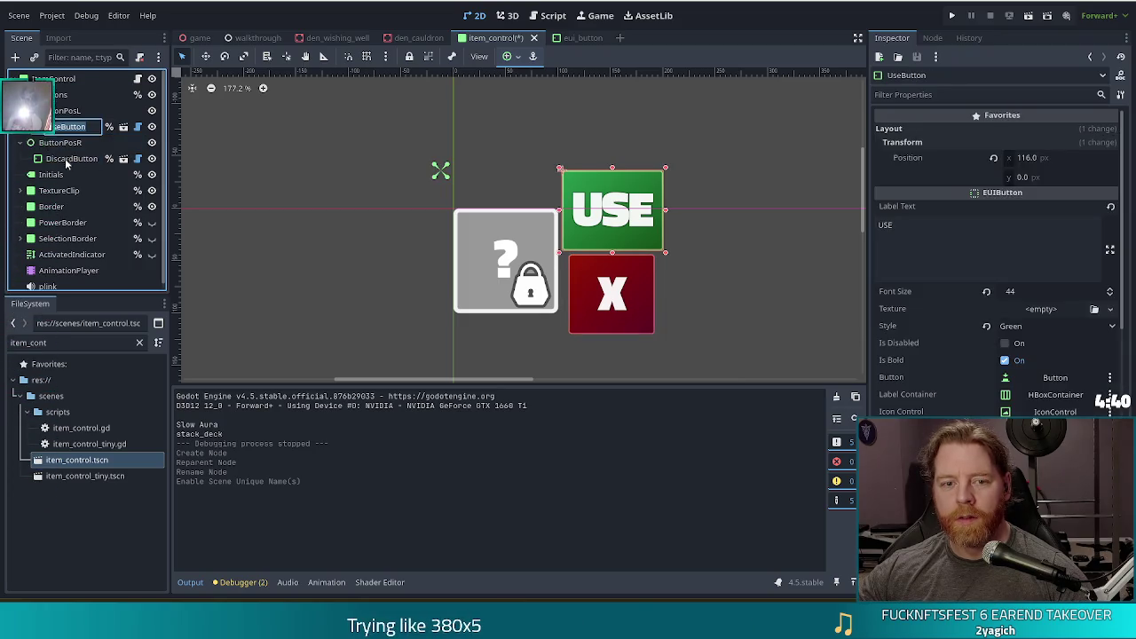
ctrl+click(67, 160)
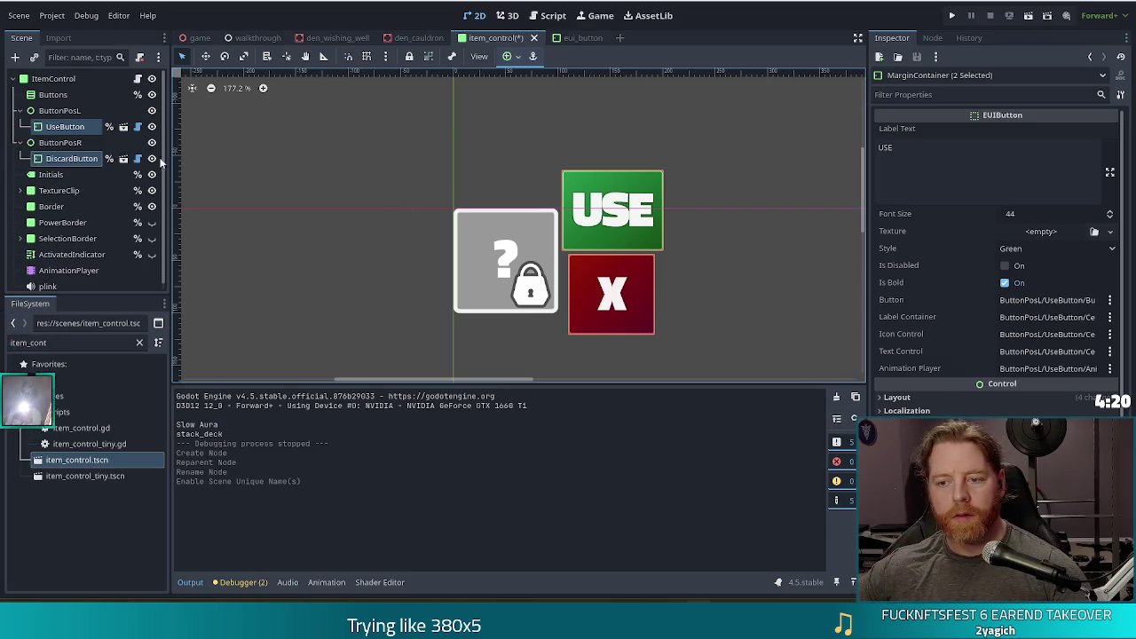
drag(71, 133, 52, 98)
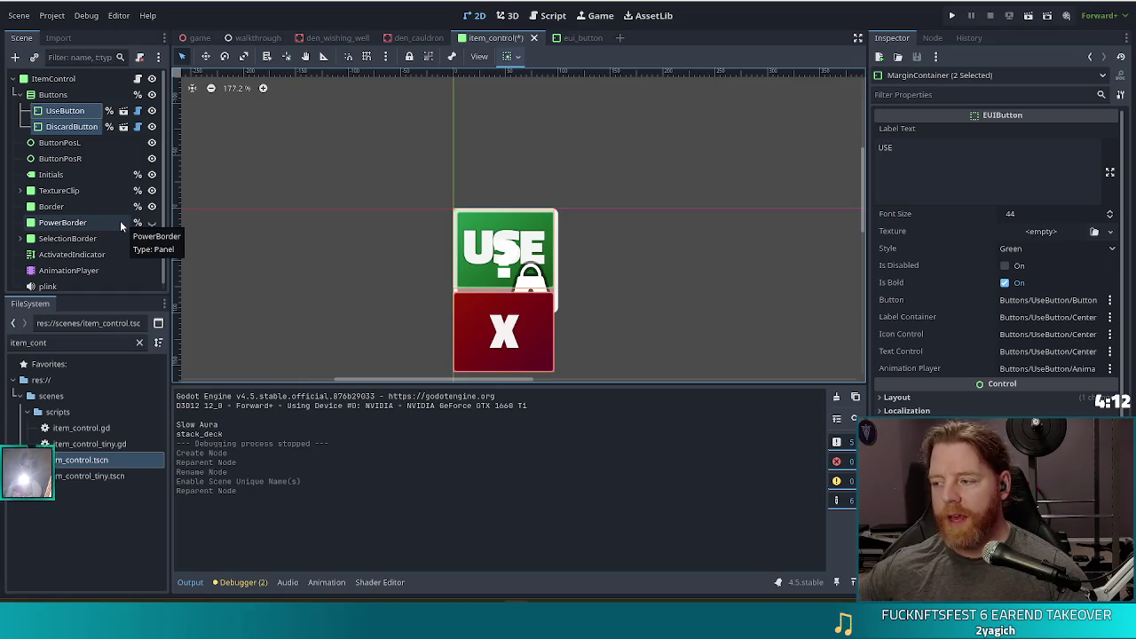
Select the Buttons node and expand its Layout section in the Inspector.
click(151, 239)
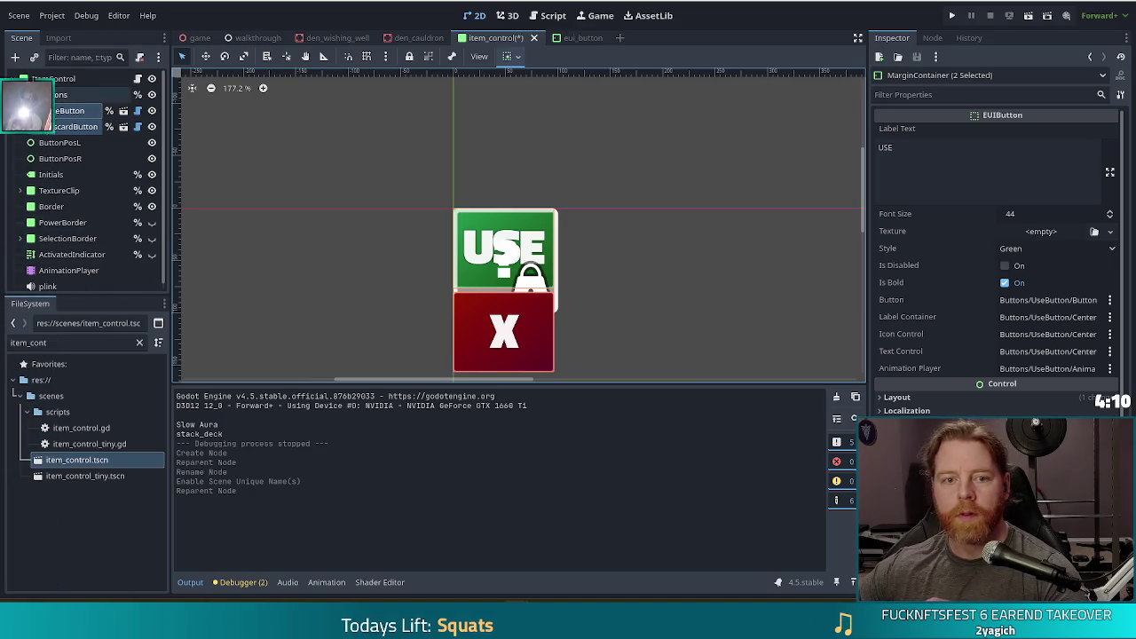
click(48, 94)
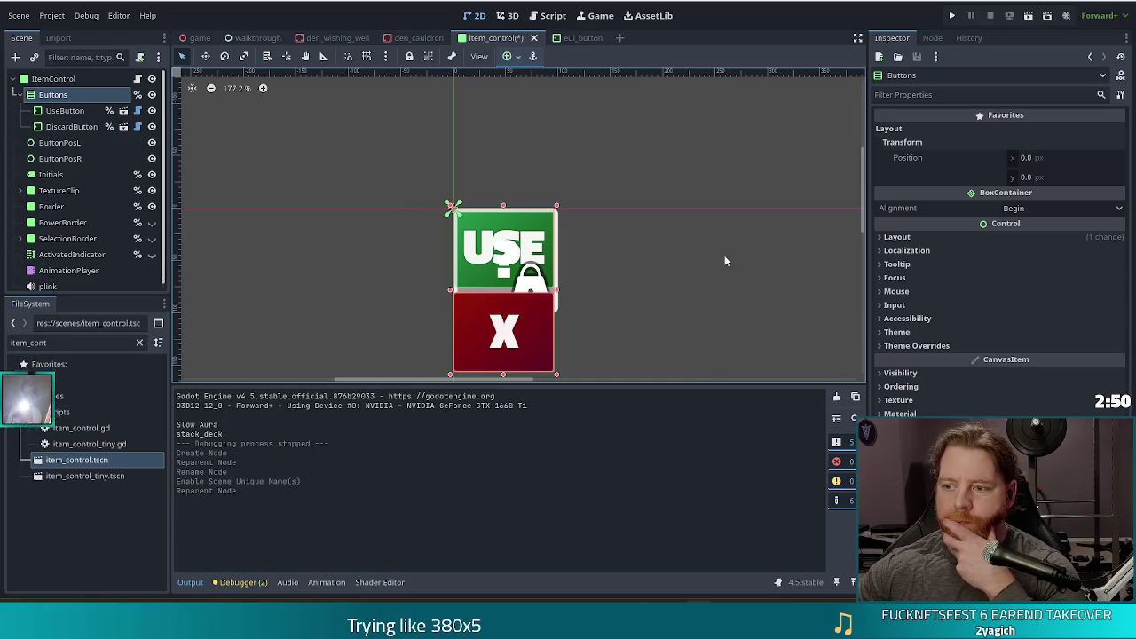
click(932, 237)
Switch the Buttons container to Anchors layout mode with the Center preset.
click(922, 371)
click(1051, 353)
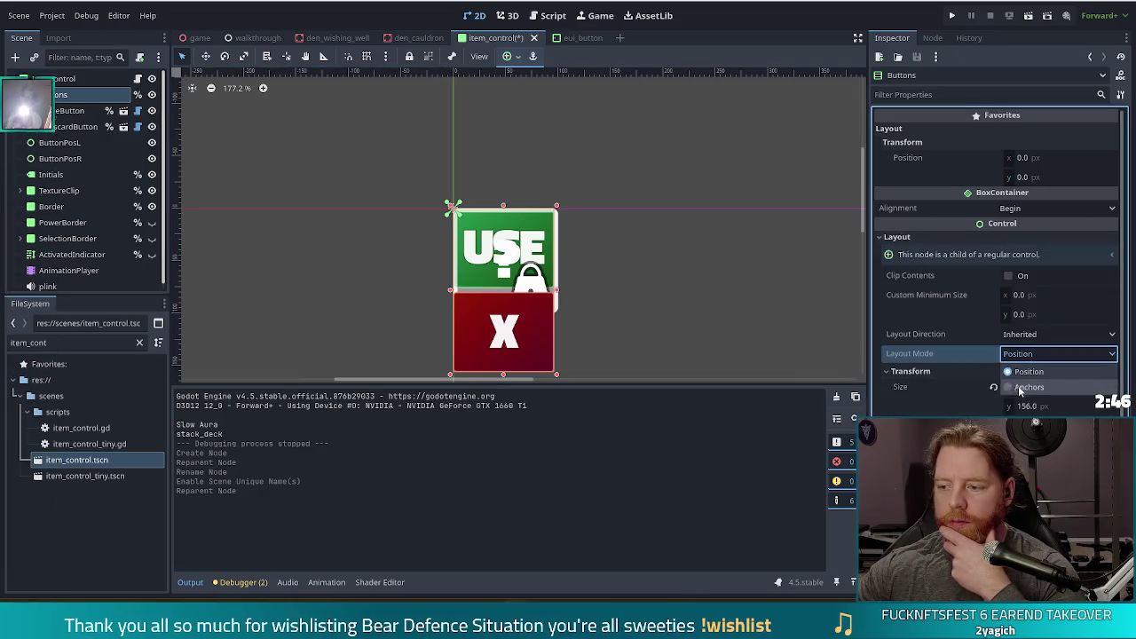
click(1020, 387)
click(1019, 373)
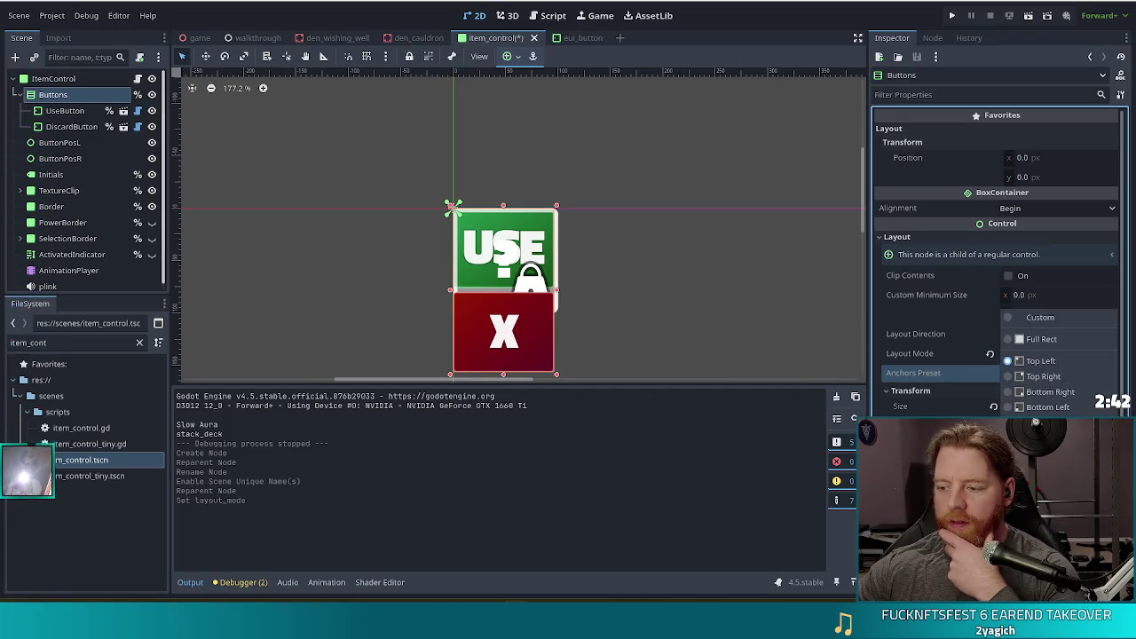
click(1047, 497)
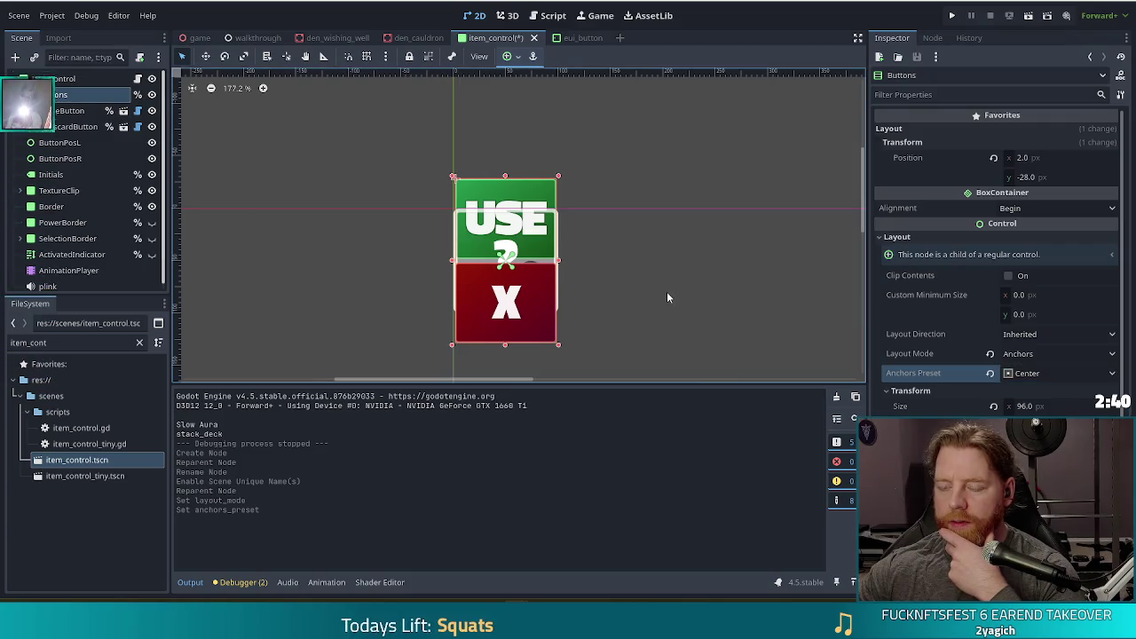
Try the Center Left and Center Right anchor presets, then return to Center.
click(1026, 374)
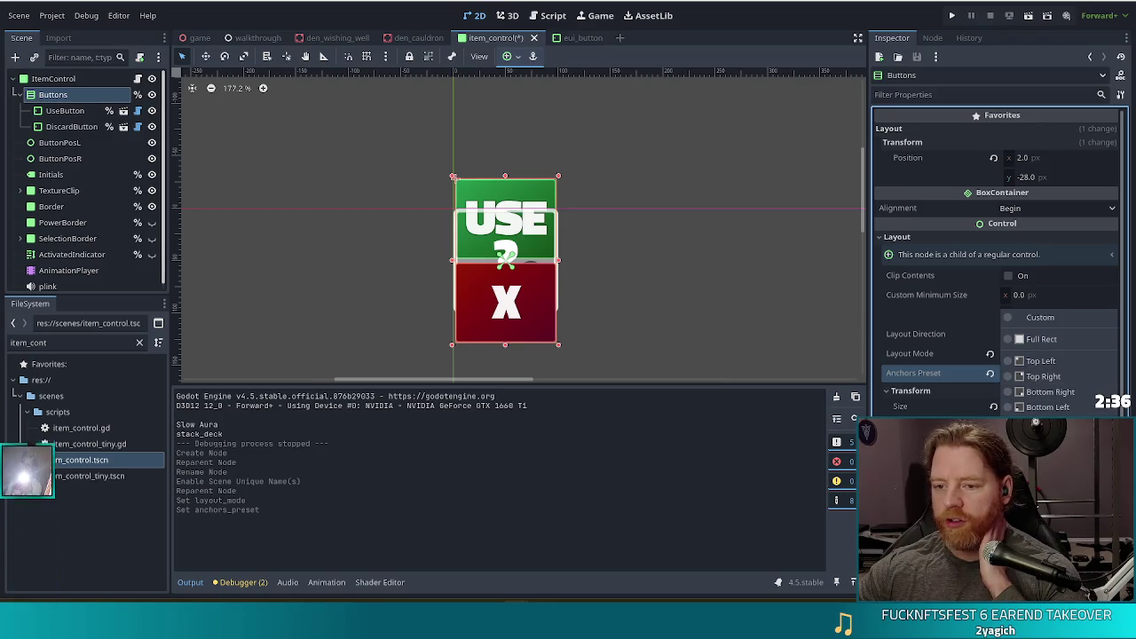
click(1047, 422)
click(1035, 379)
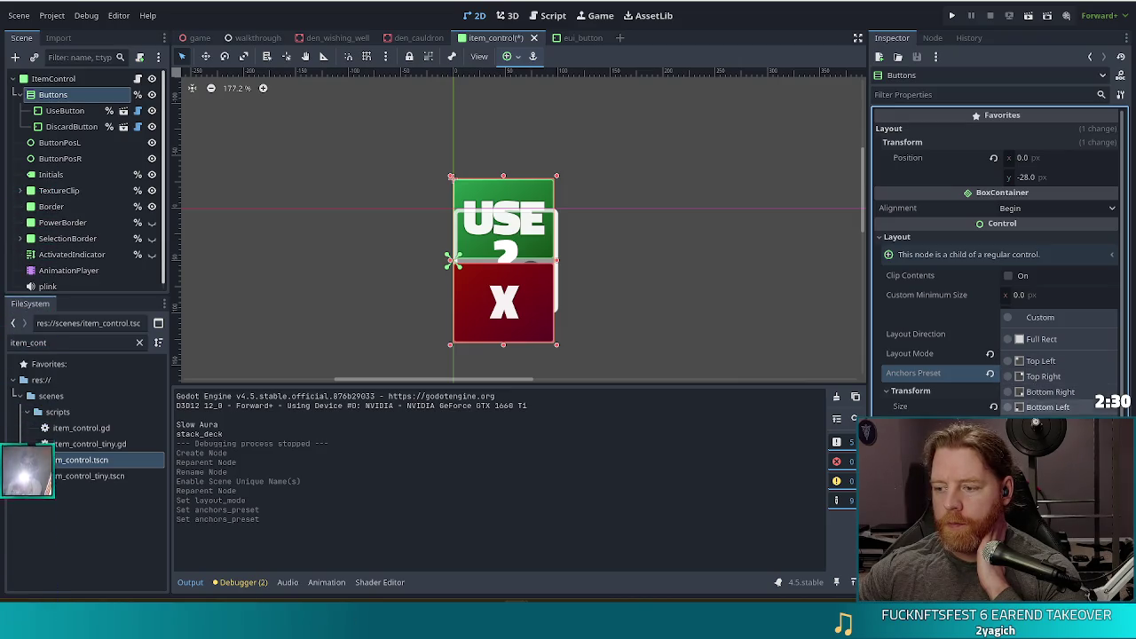
click(1047, 453)
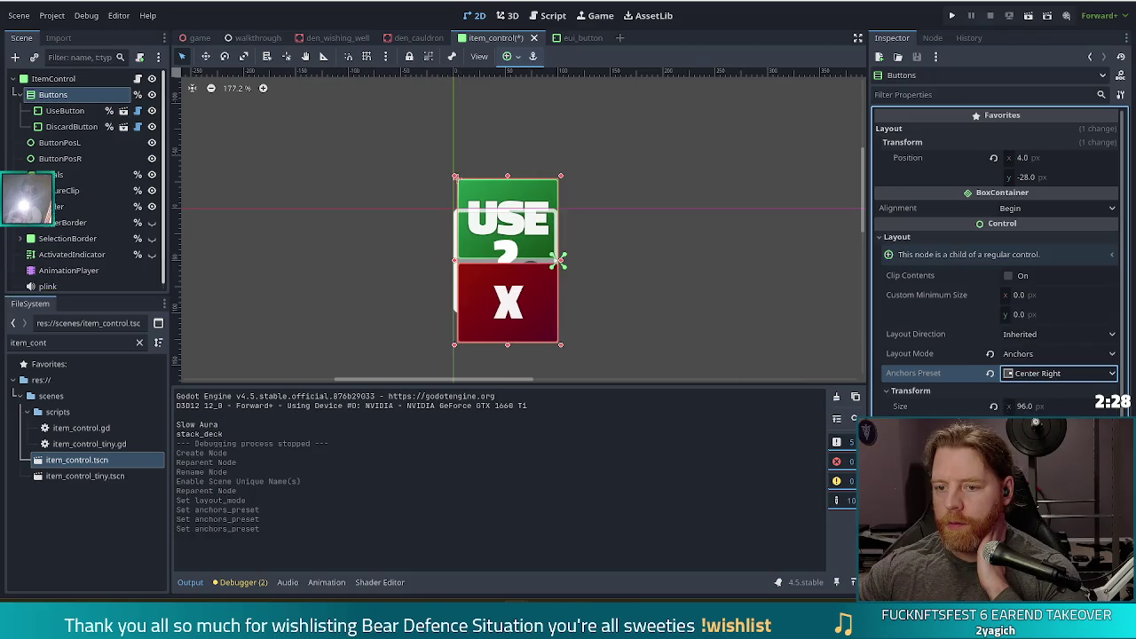
click(1027, 376)
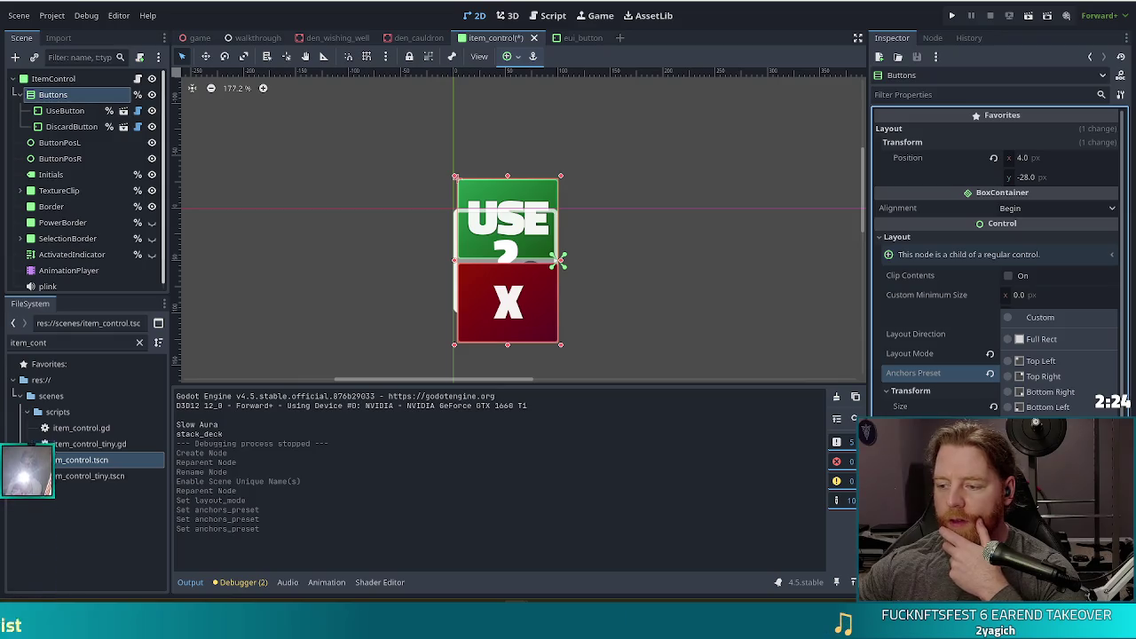
click(1047, 486)
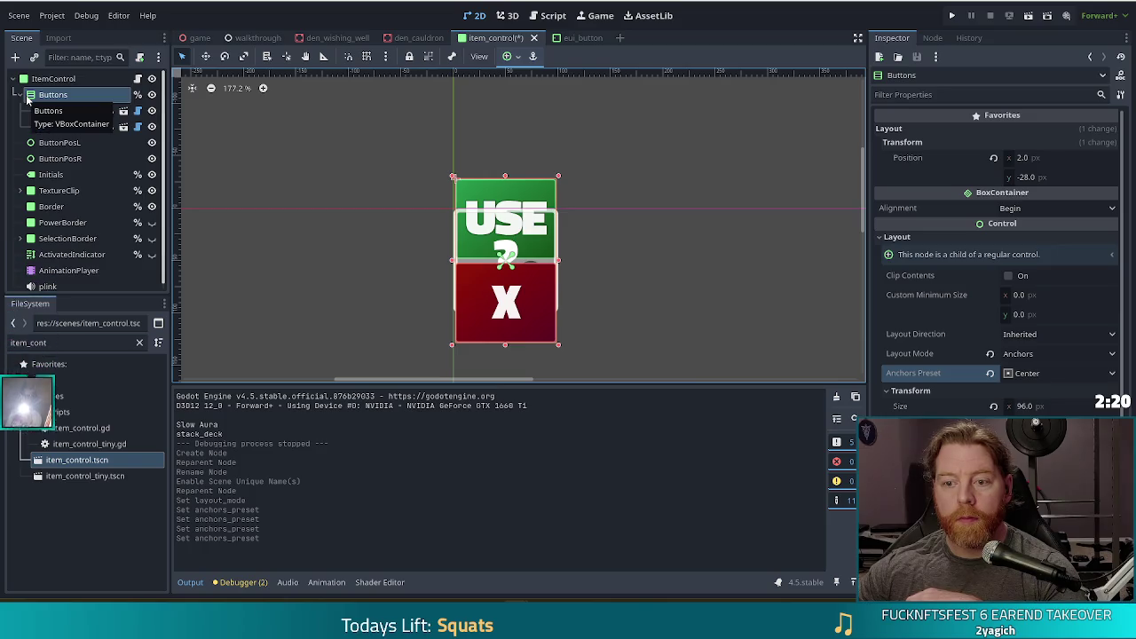
Set BoxContainer alignment to Center, then toggle DiscardButton and UseButton visibility to check the layout.
click(1084, 215)
click(1021, 238)
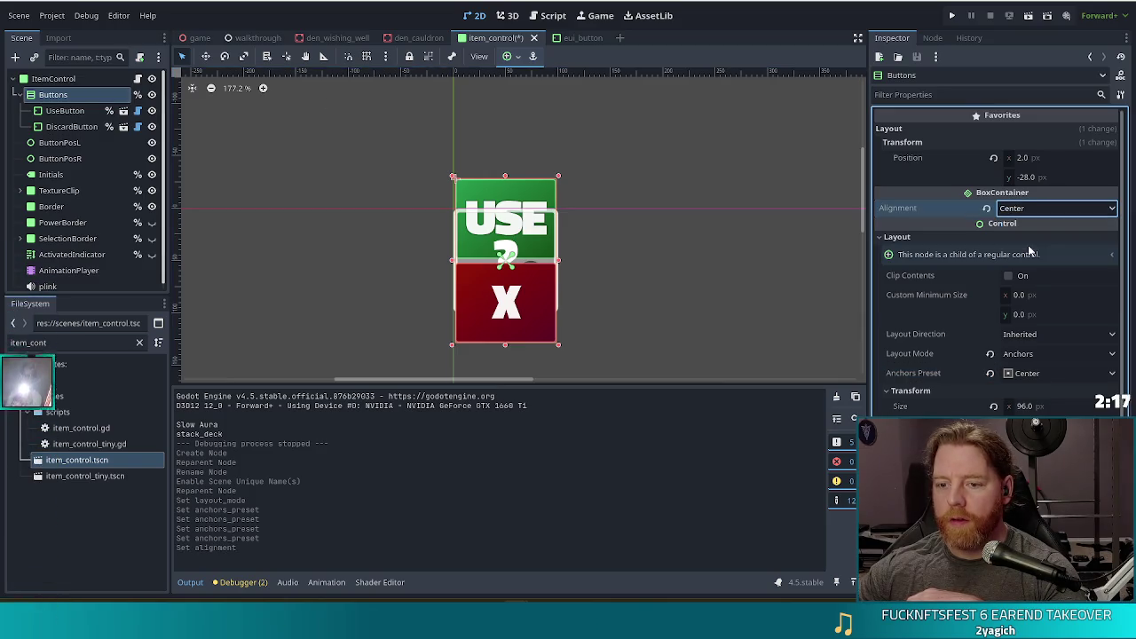
click(152, 127)
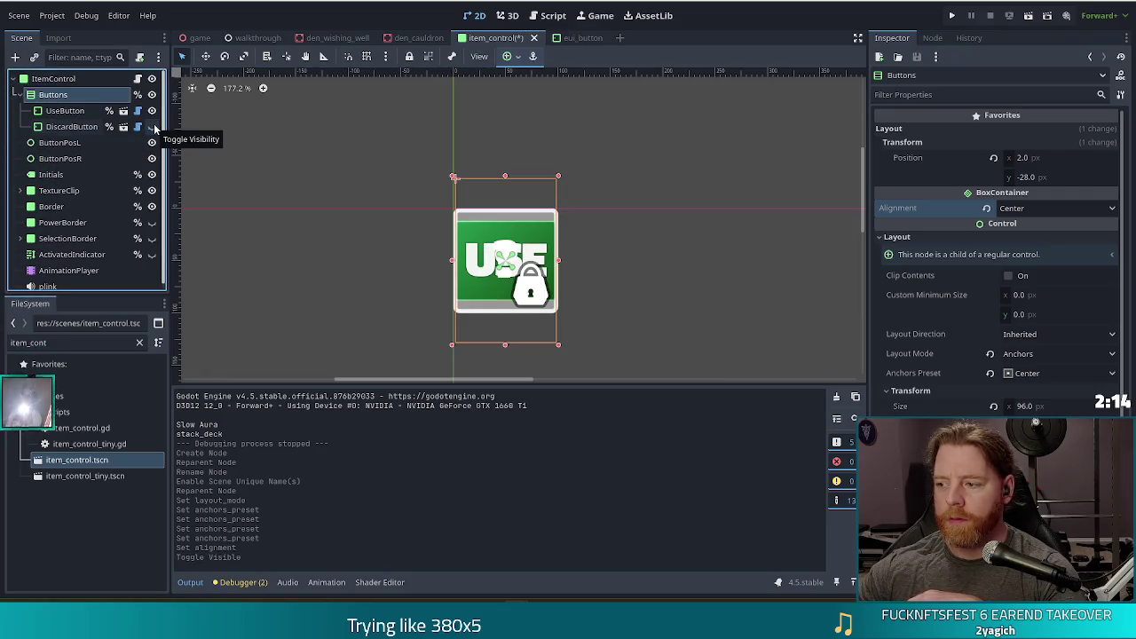
click(152, 127)
click(152, 127)
click(152, 126)
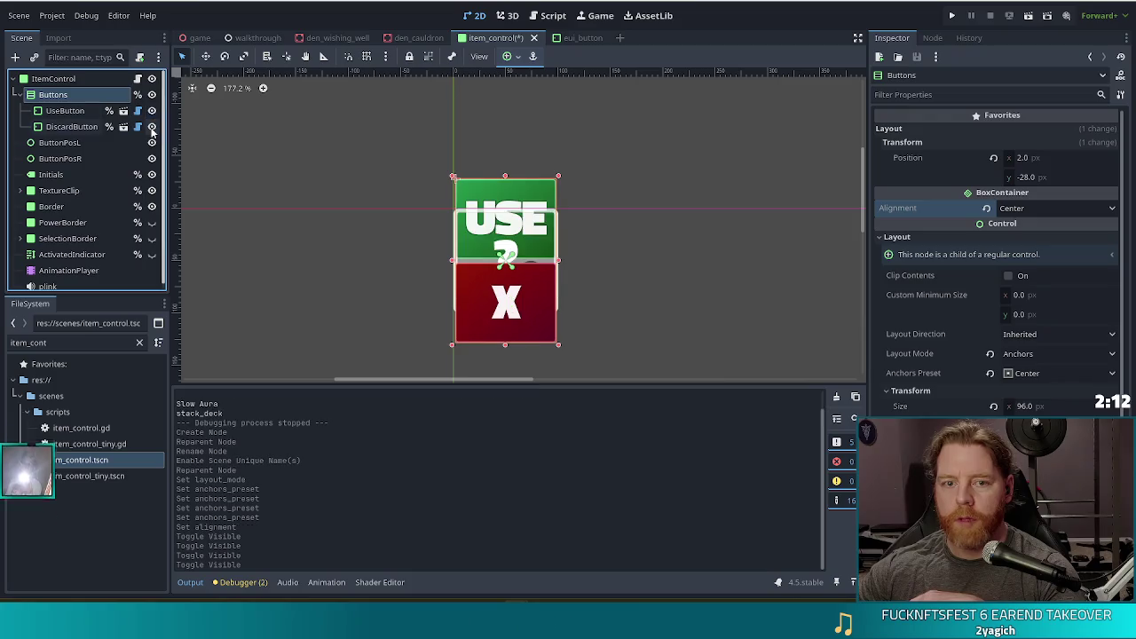
click(152, 111)
click(152, 111)
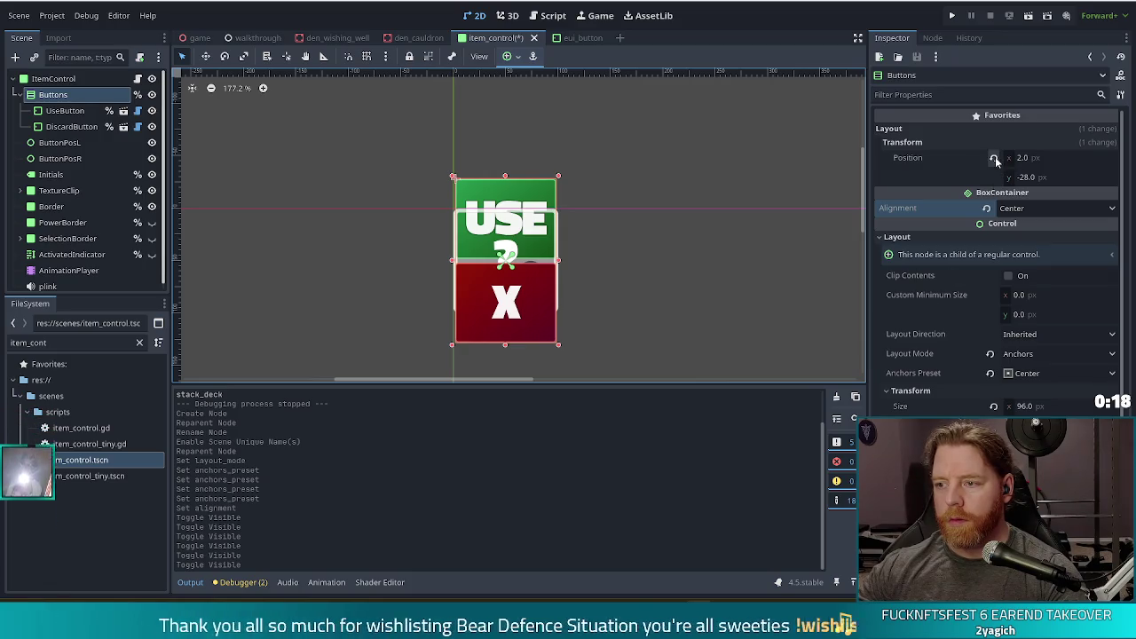
Anchor Buttons with the Center Left preset, bringing its position to 0, -28.
click(1050, 159)
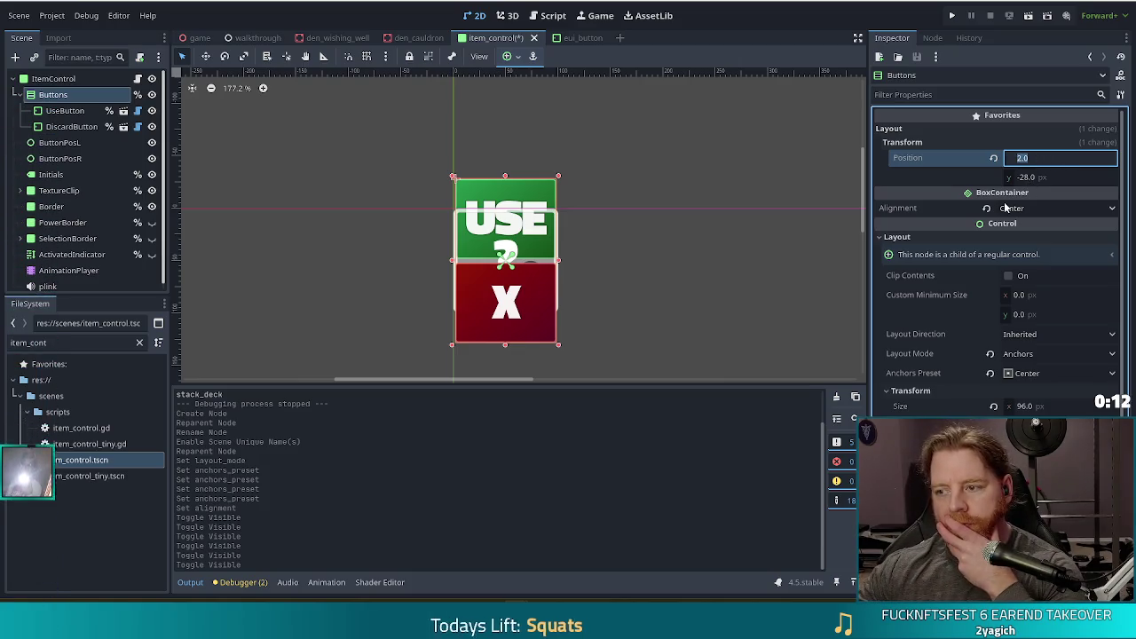
click(1027, 374)
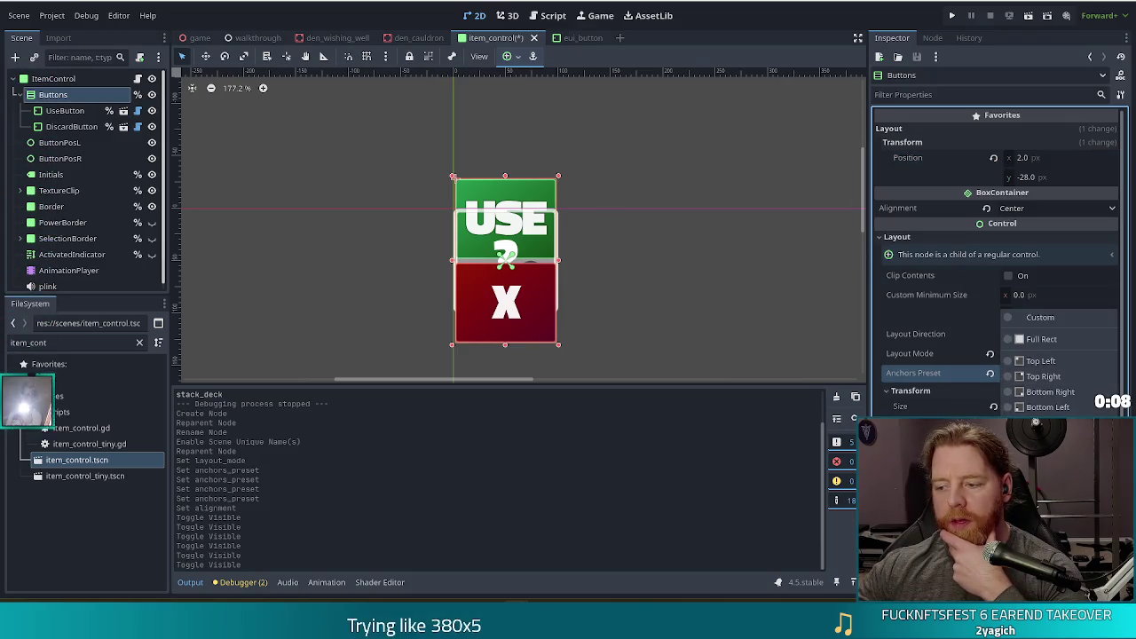
click(1047, 422)
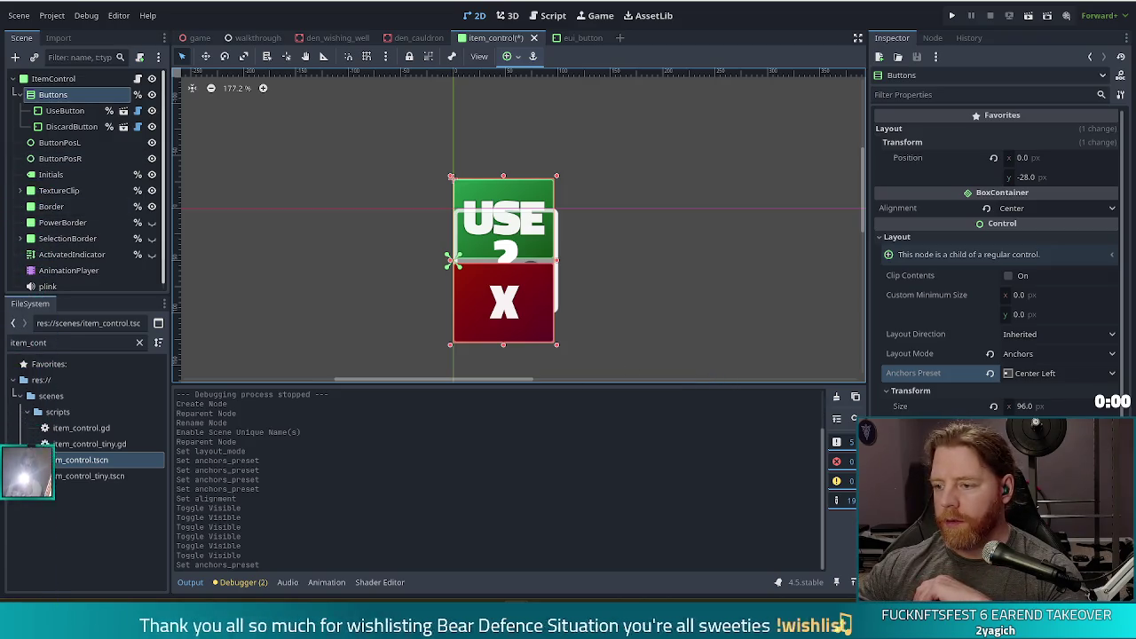
scroll(994, 266, down, 3)
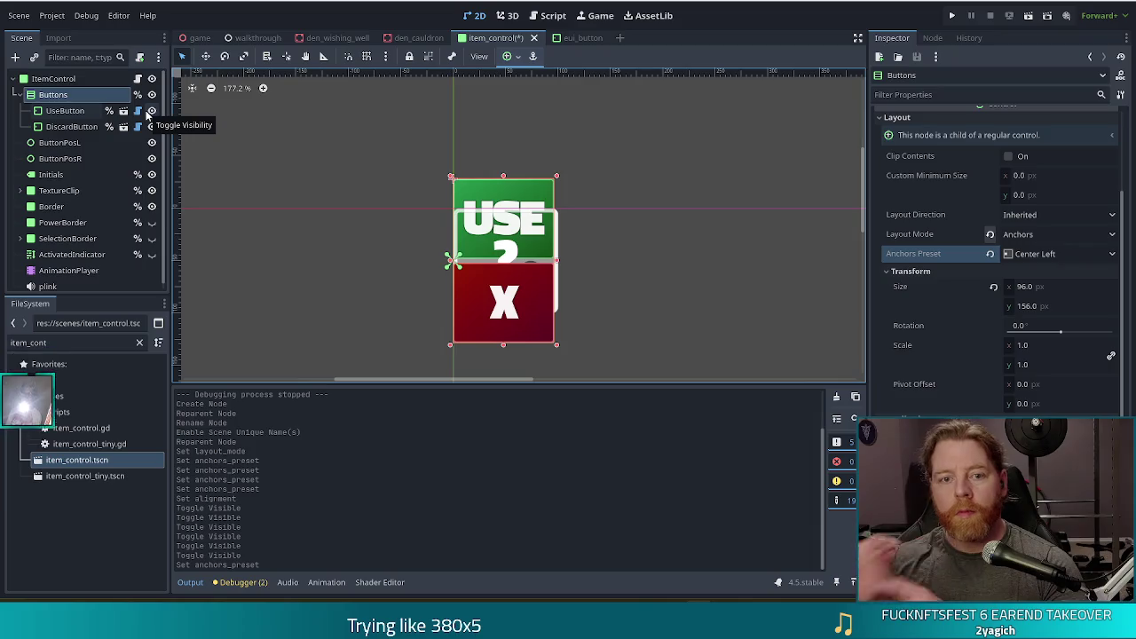
Save the item_control scene and switch to editing item_control.gd.
key(ctrl+s)
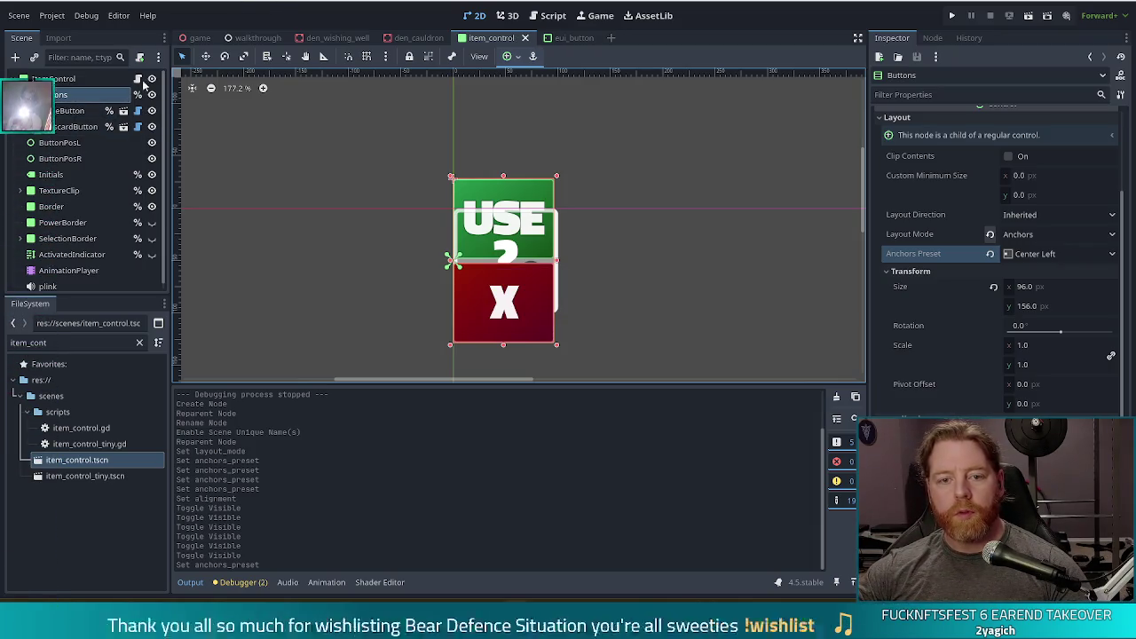
key(ctrl+F3)
drag(835, 149, 838, 78)
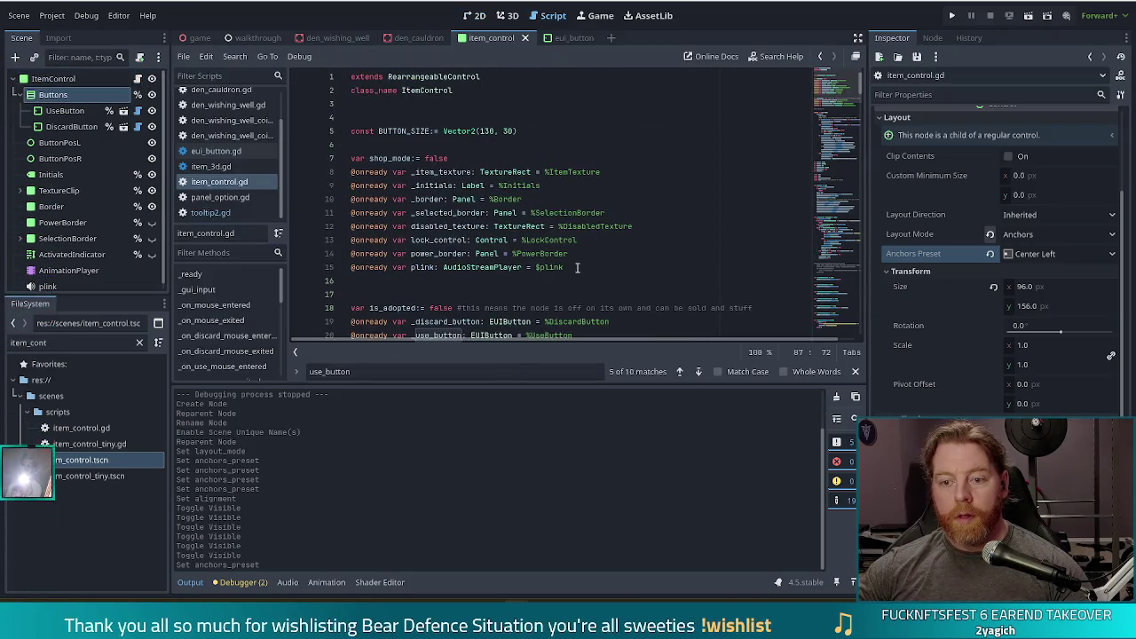
scroll(550, 231, down, 2)
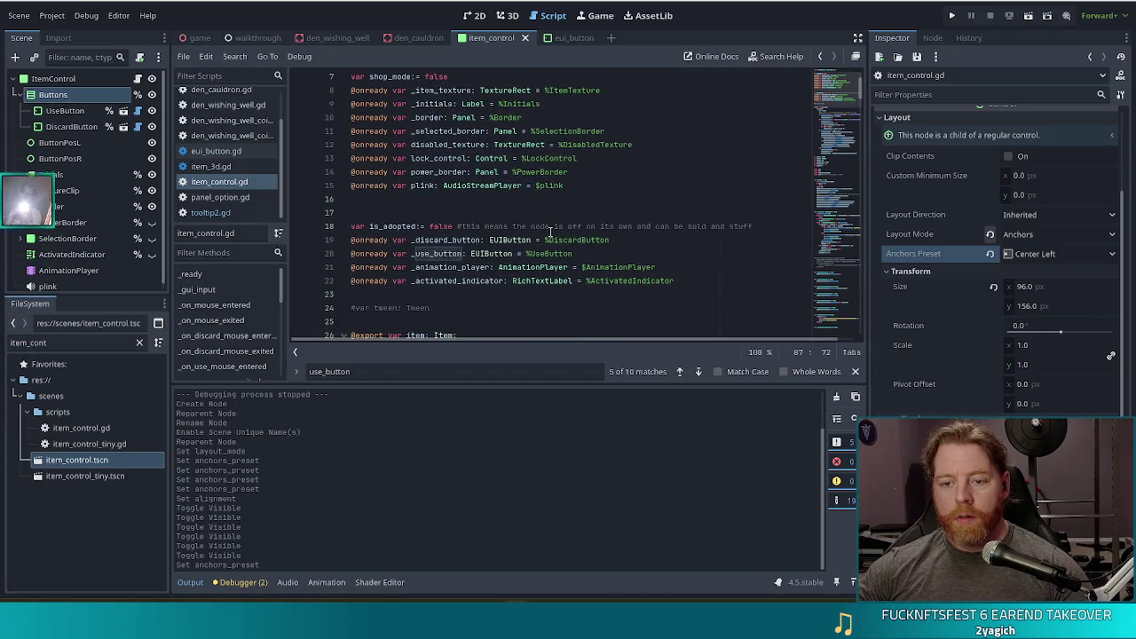
click(611, 255)
key(Return)
drag(53, 94, 376, 259)
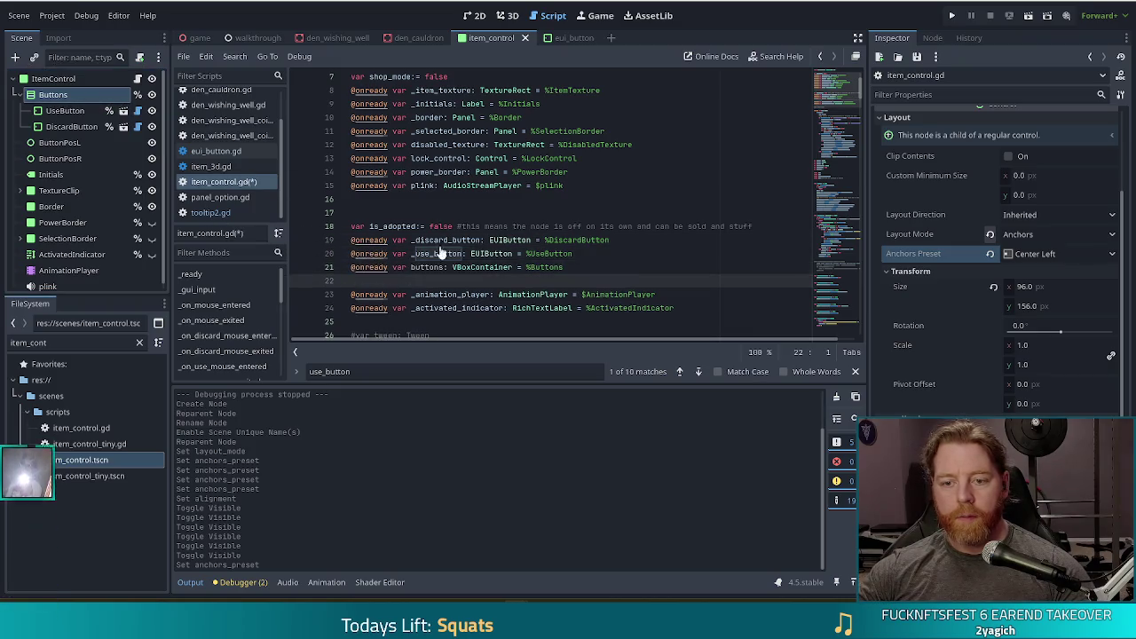
text(_)
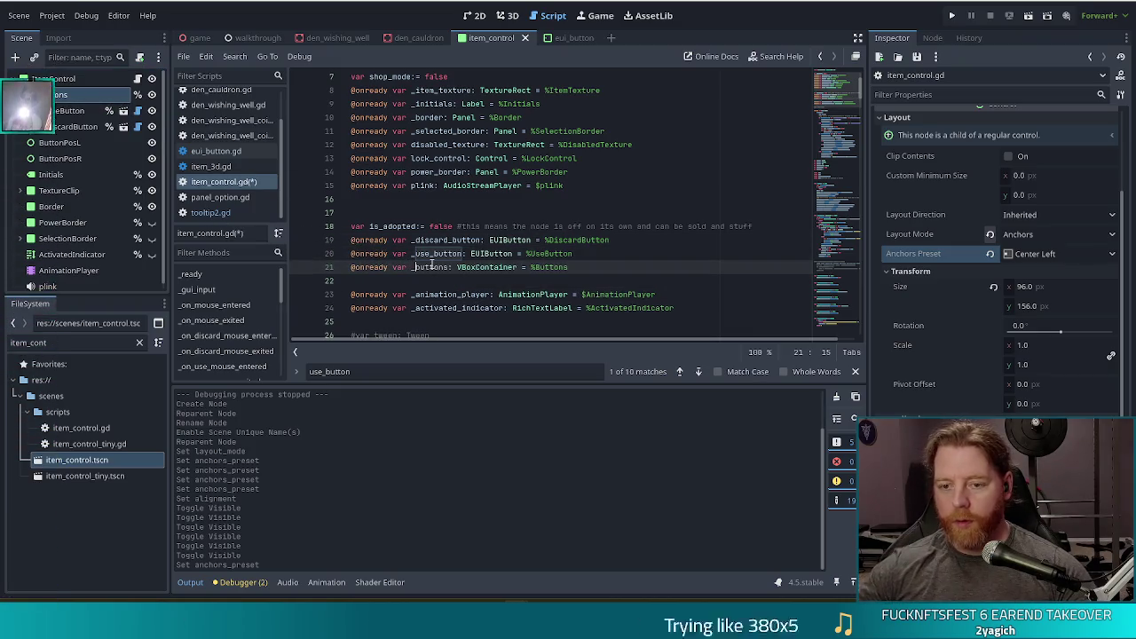
key(ctrl+s)
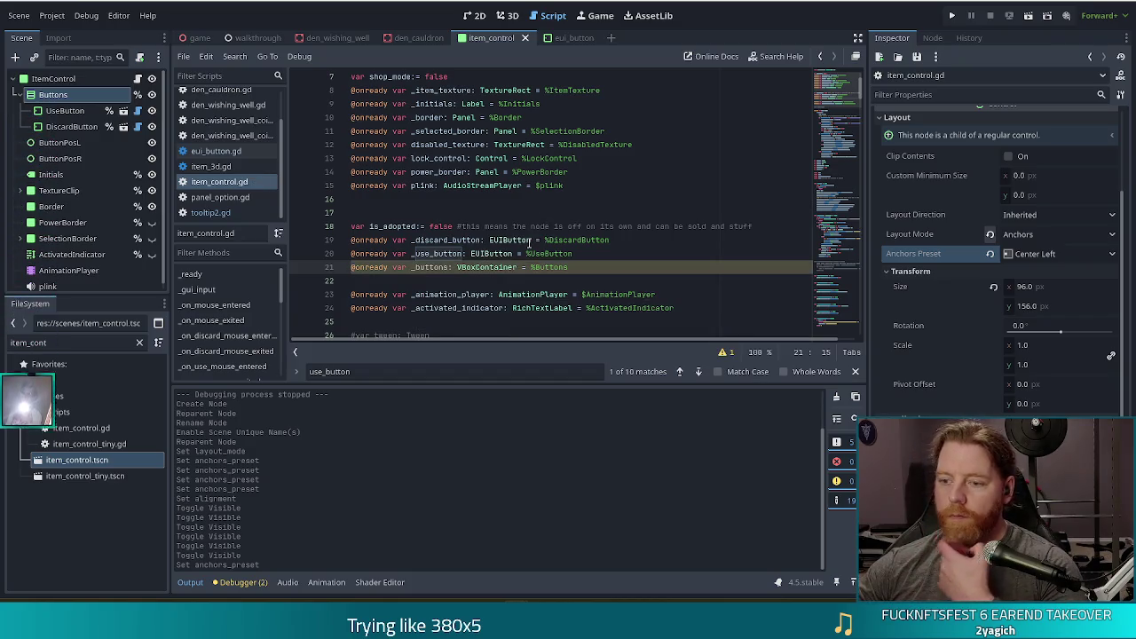
key(Down)
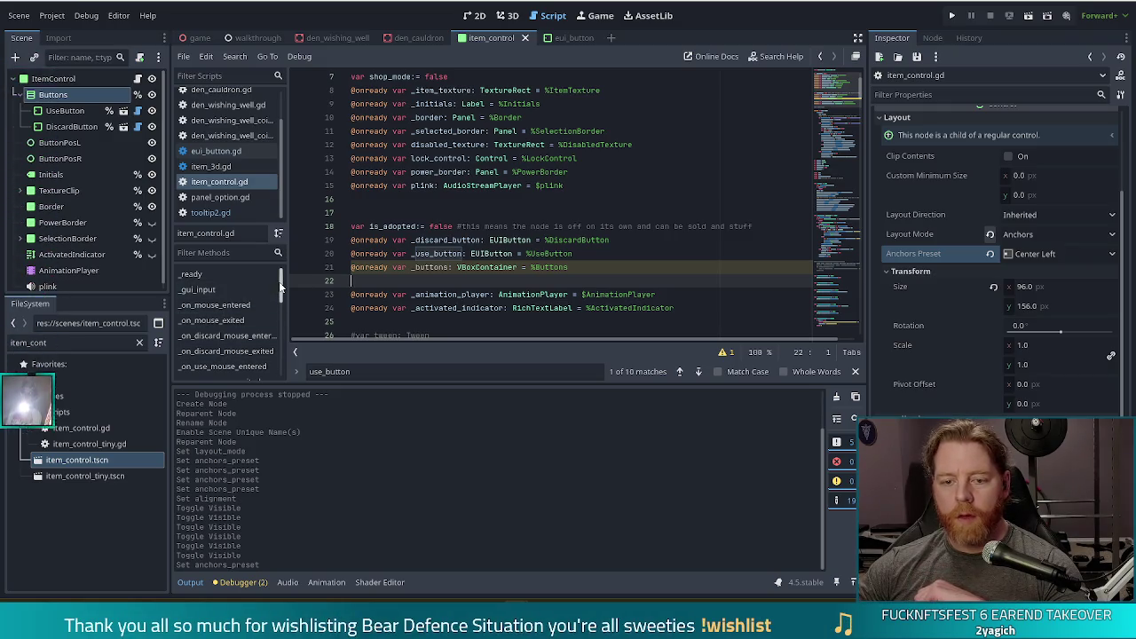
click(197, 290)
click(454, 213)
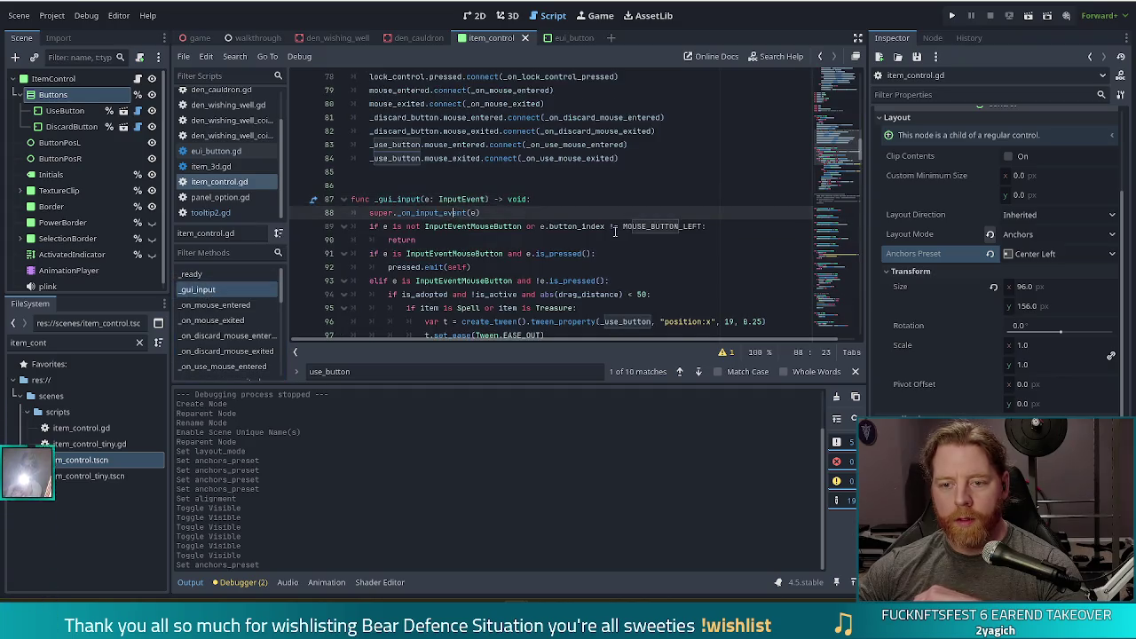
scroll(613, 230, down, 1)
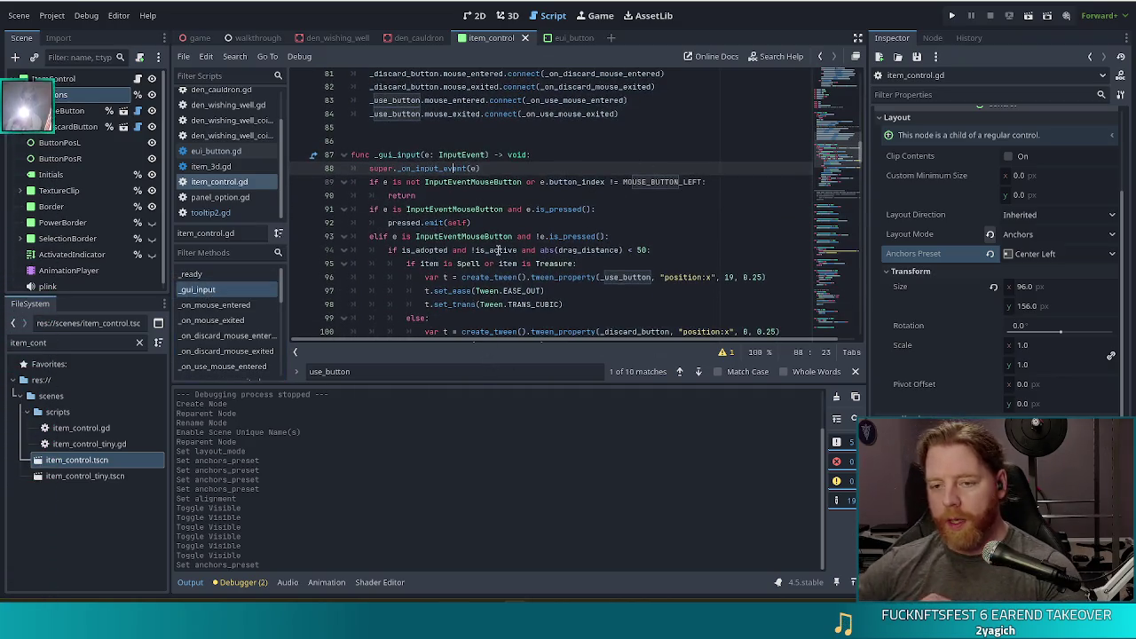
scroll(480, 181, down, 2)
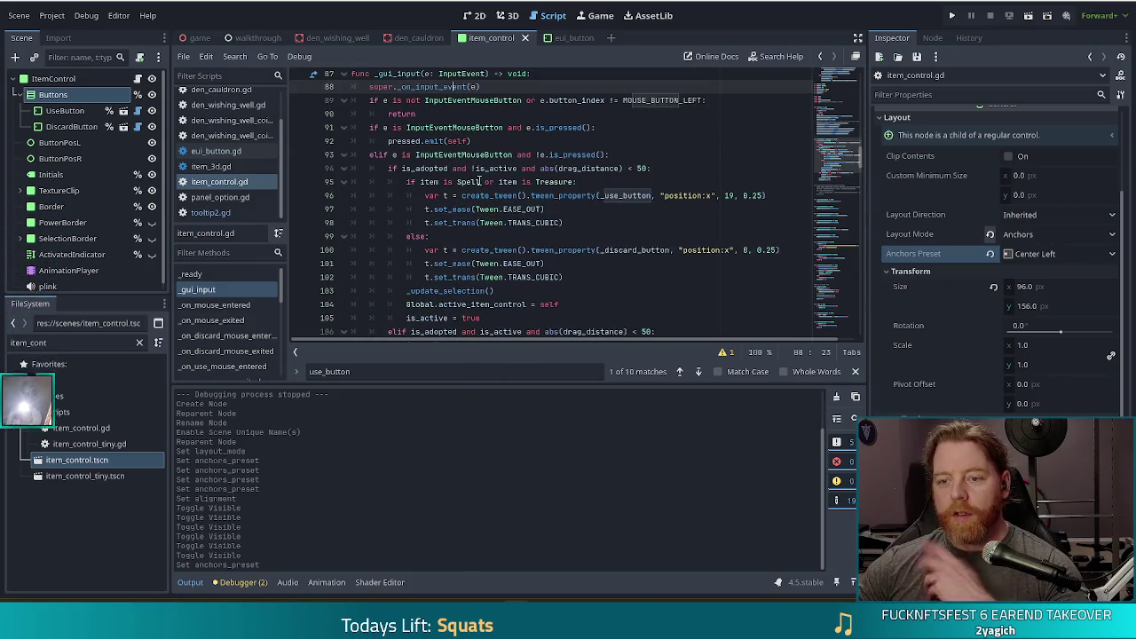
scroll(480, 181, down, 3)
scroll(487, 180, up, 3)
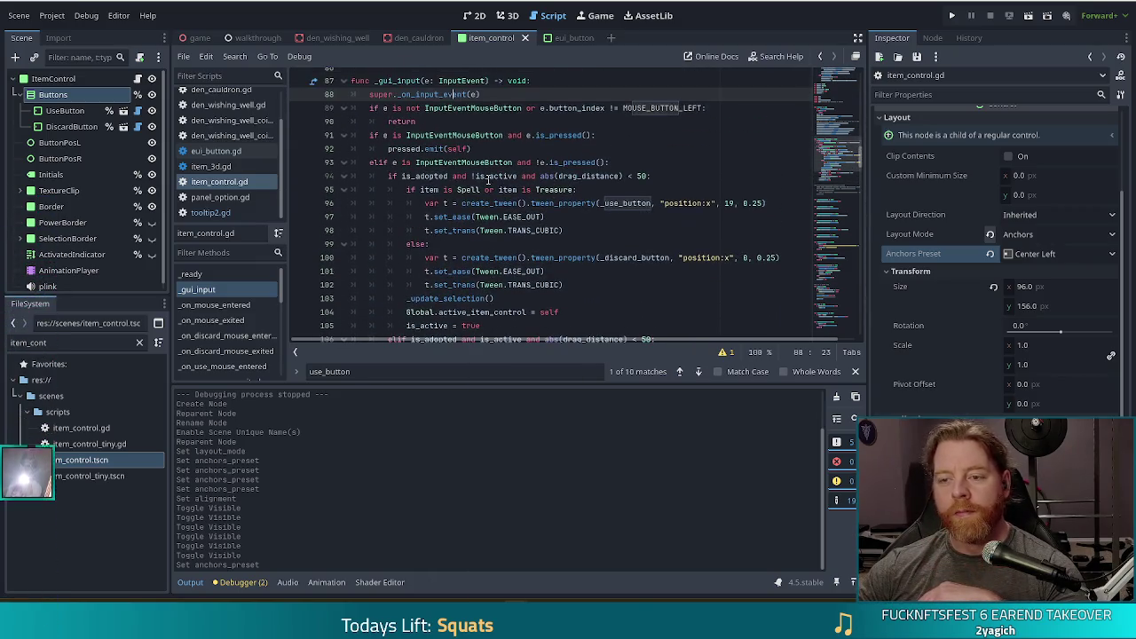
click(577, 176)
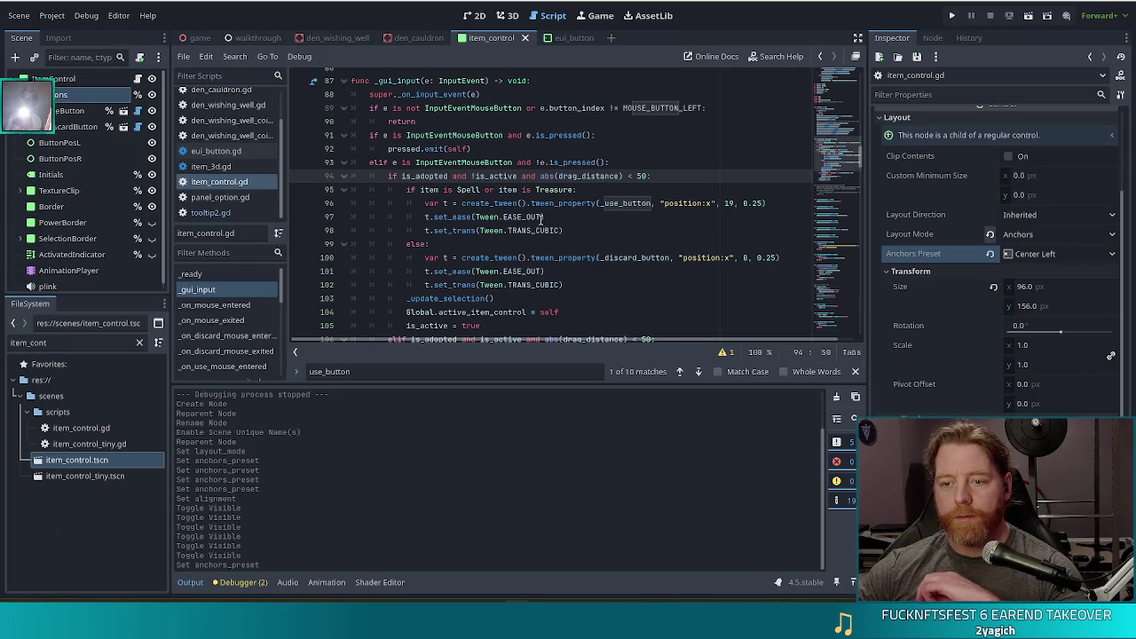
click(701, 203)
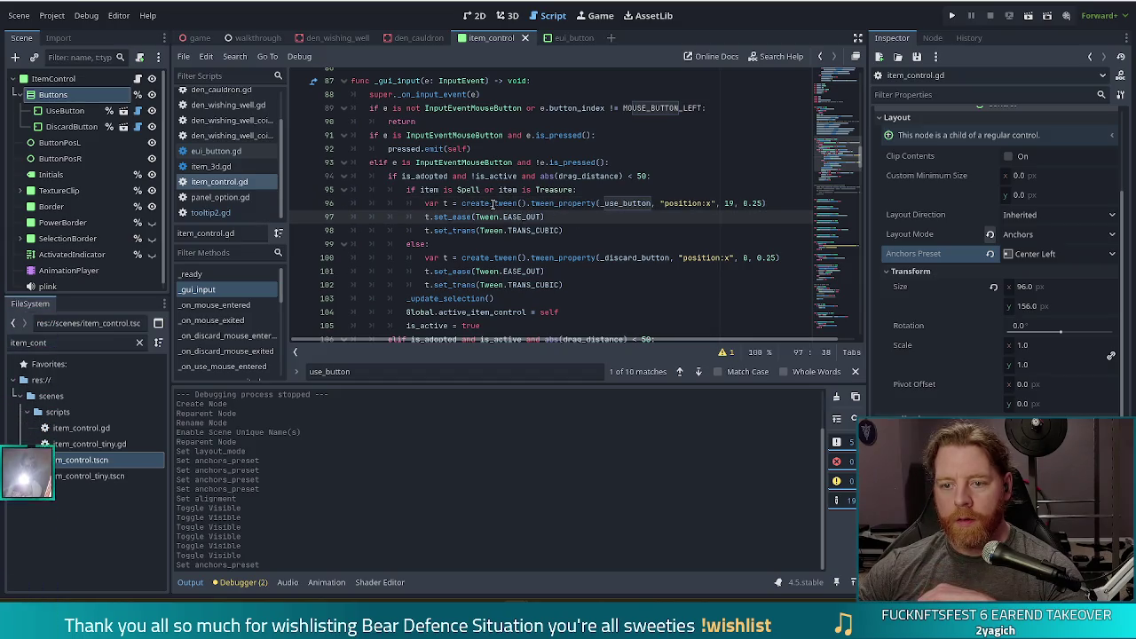
click(457, 190)
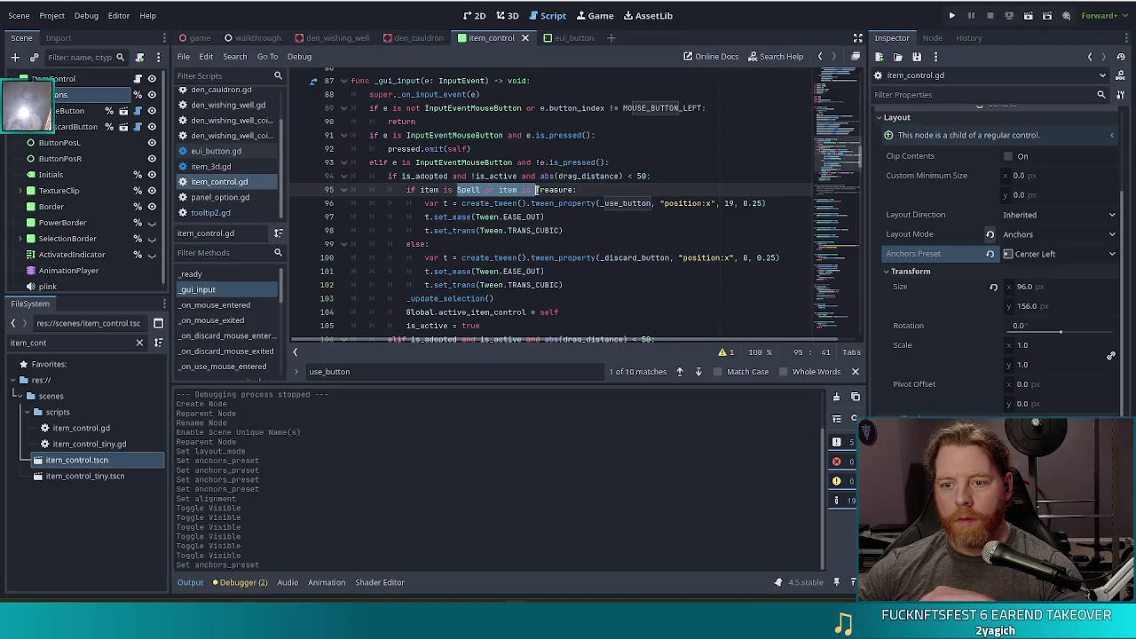
drag(577, 190, 406, 189)
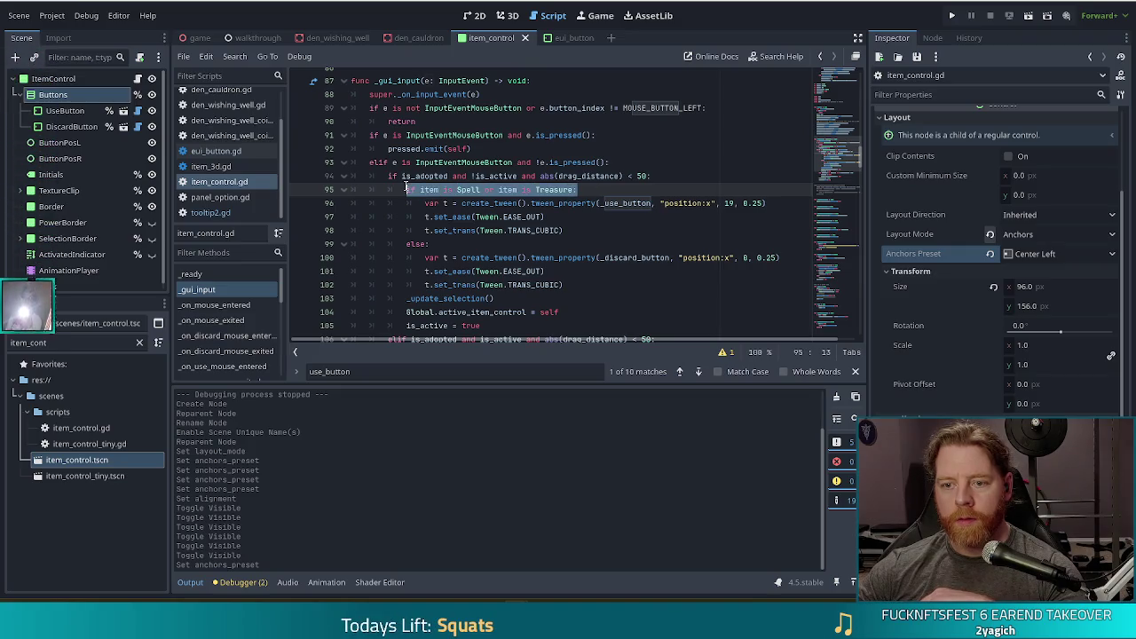
click(465, 245)
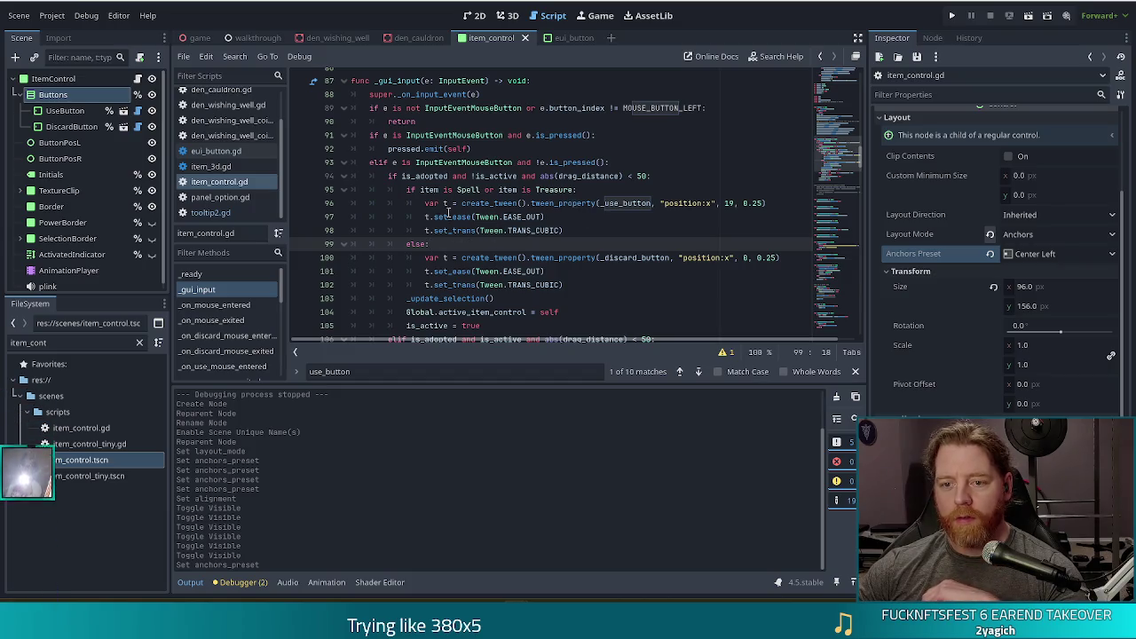
click(456, 175)
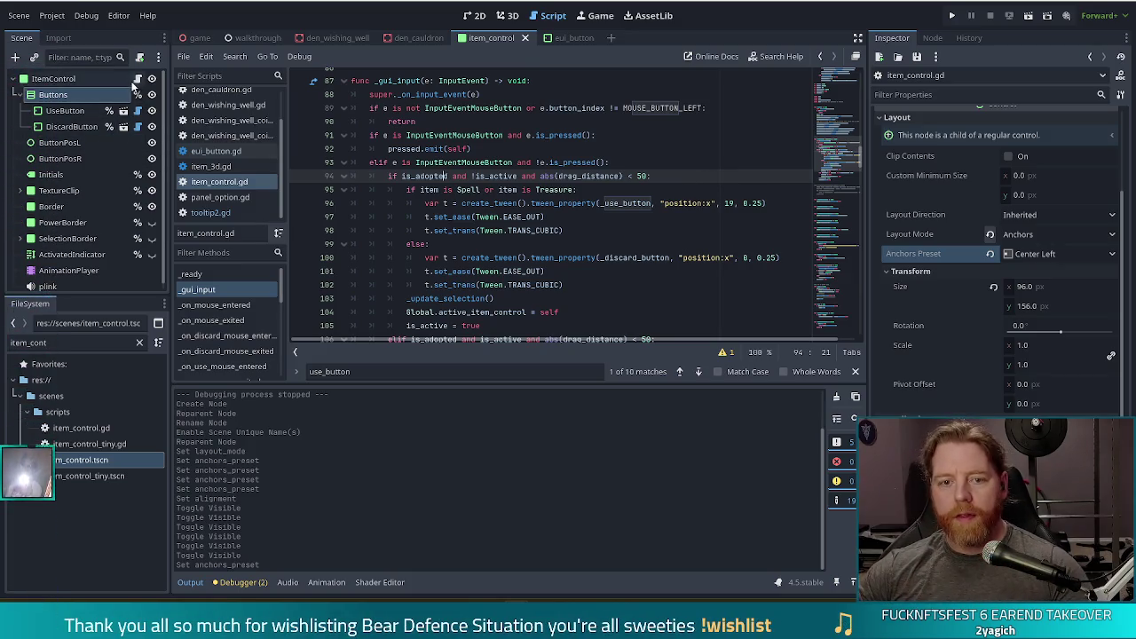
click(499, 216)
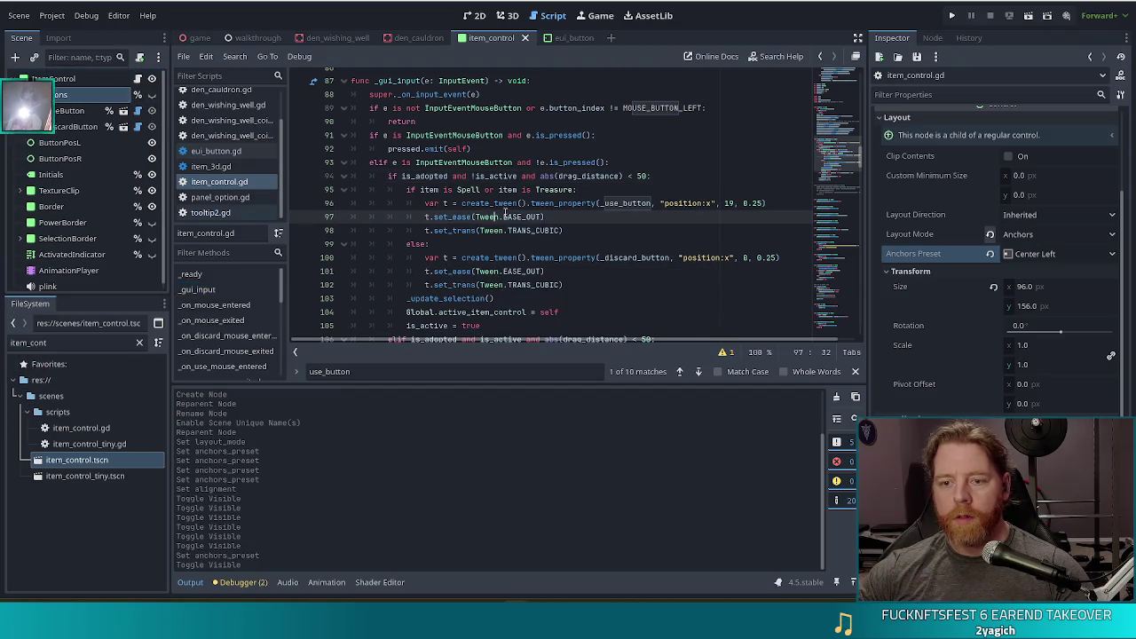
mouse_move(461, 203)
mouse_down()
mouse_move(473, 230)
mouse_move(568, 231)
mouse_up()
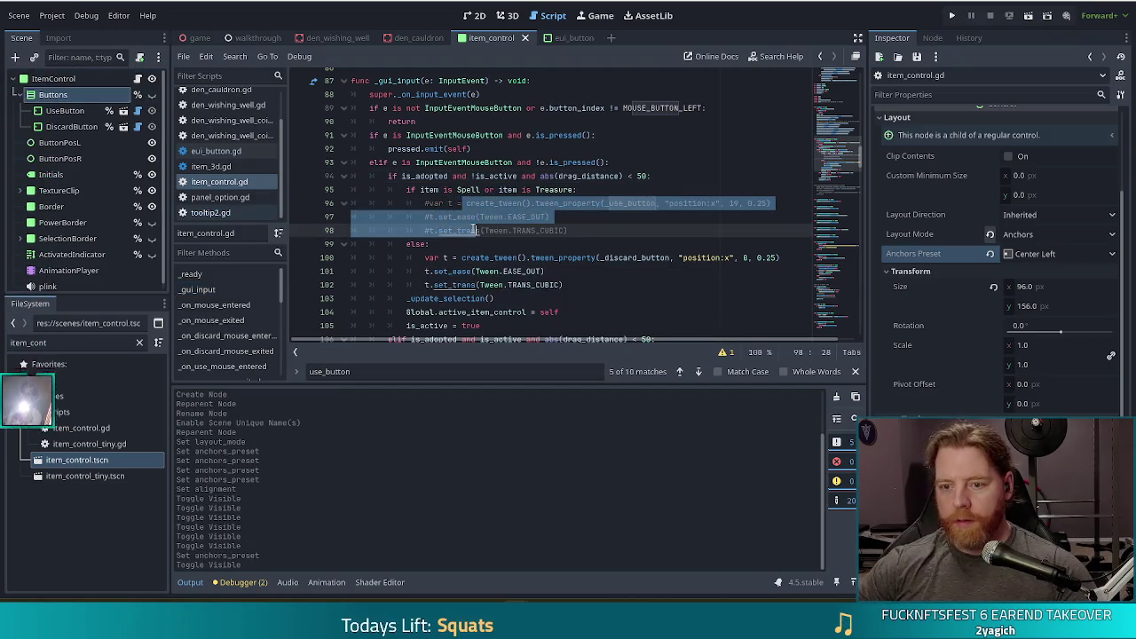
Comment out the else-branch discard-button tween lines 100–102 and open a new line beneath.
key(ctrl+k)
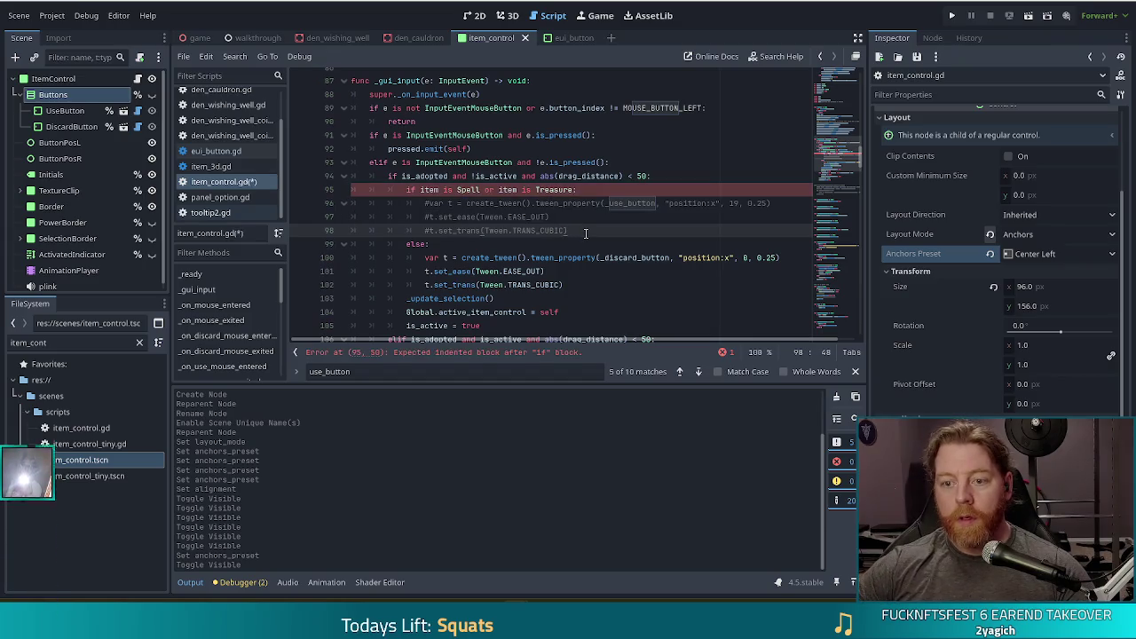
key(ctrl+z)
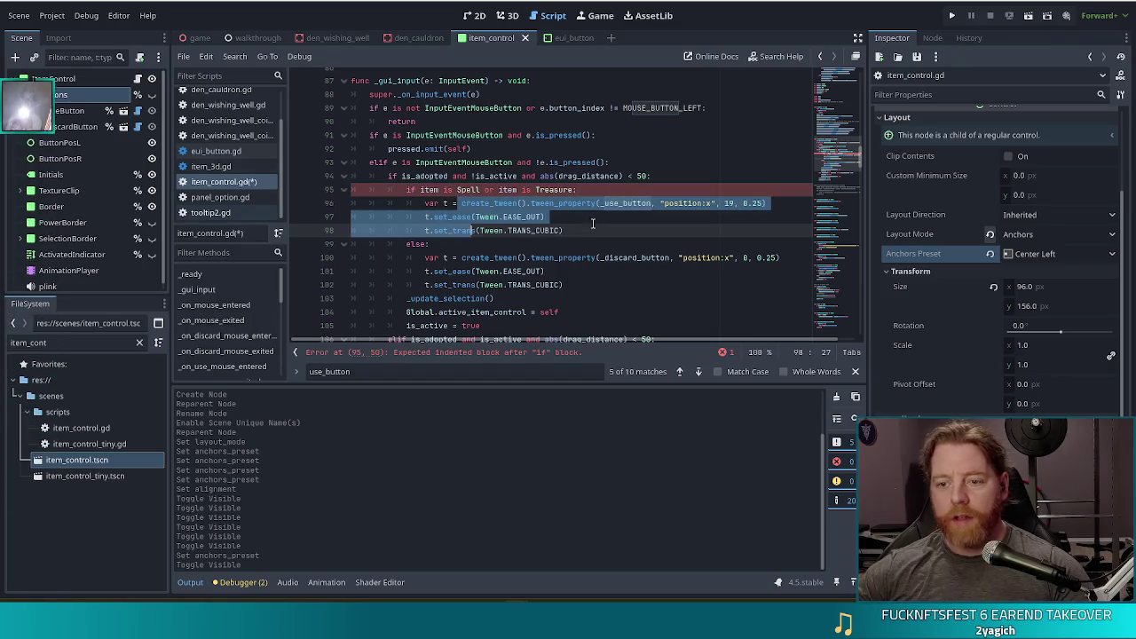
drag(460, 264, 477, 285)
key(ctrl+k)
click(605, 283)
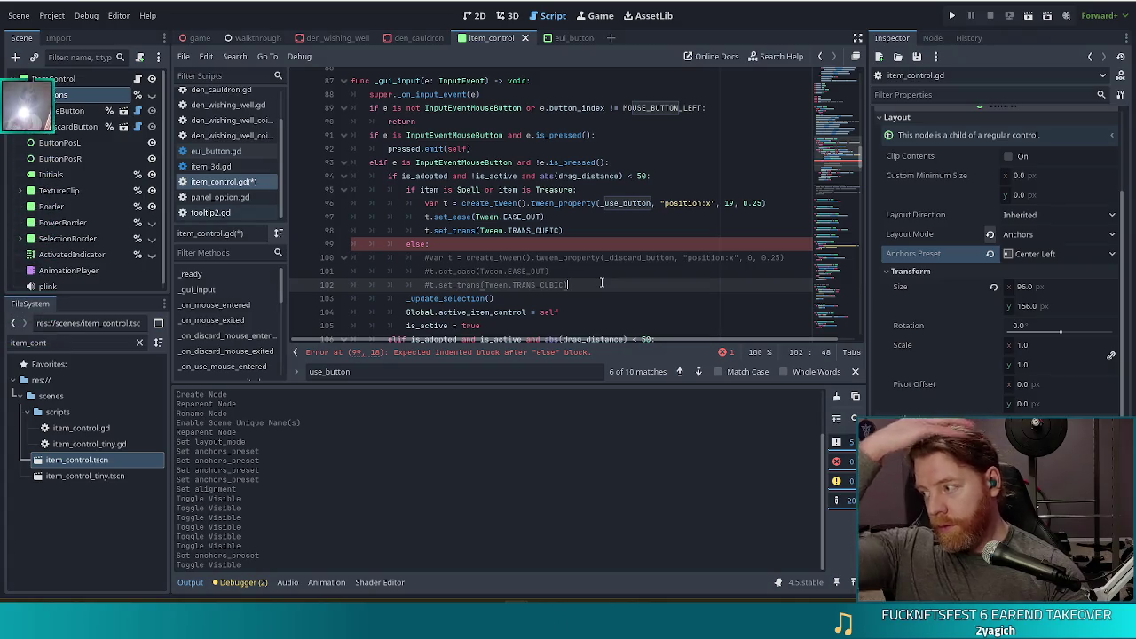
key(Return)
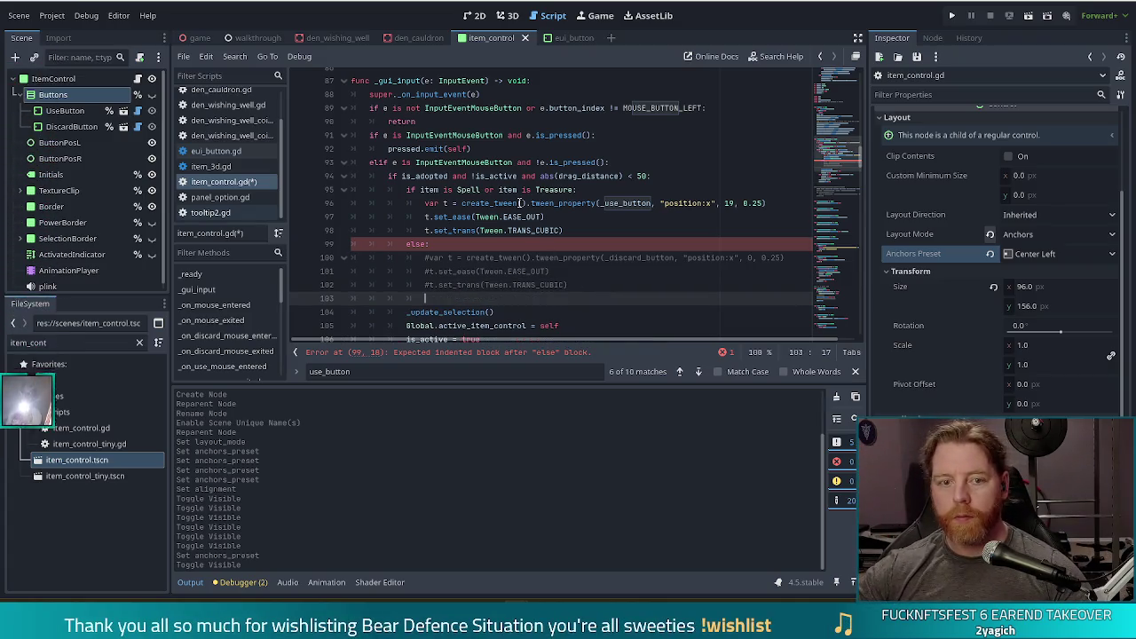
Write _buttons.show() in the else branch and start a new line.
scroll(522, 202, down, 1)
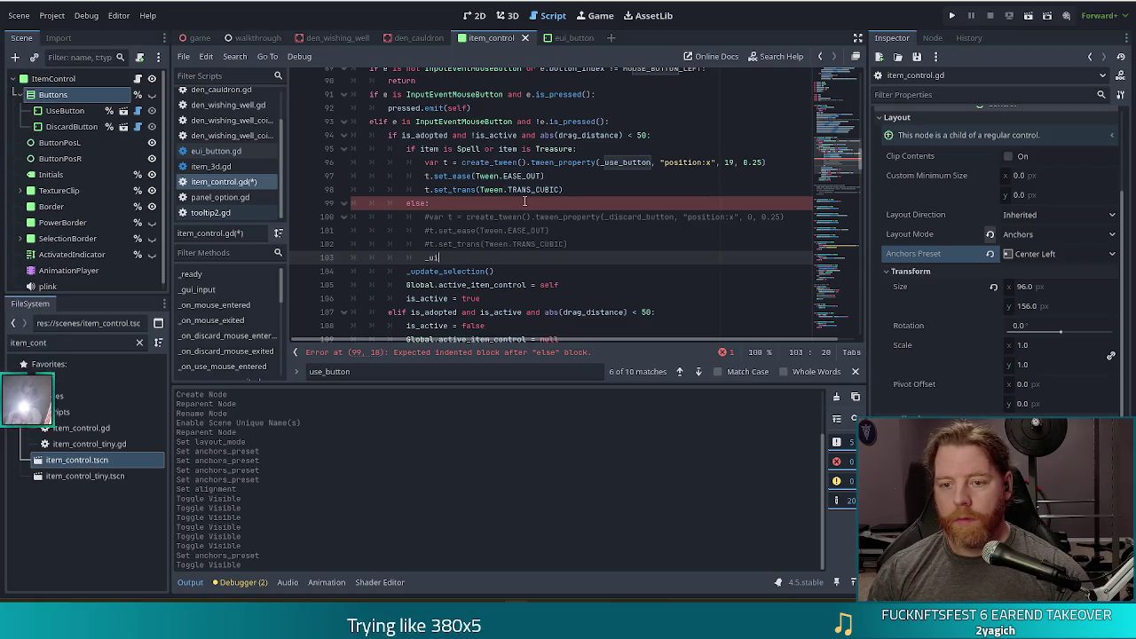
key(BackSpace)
text(bu)
key(Return)
text(.)
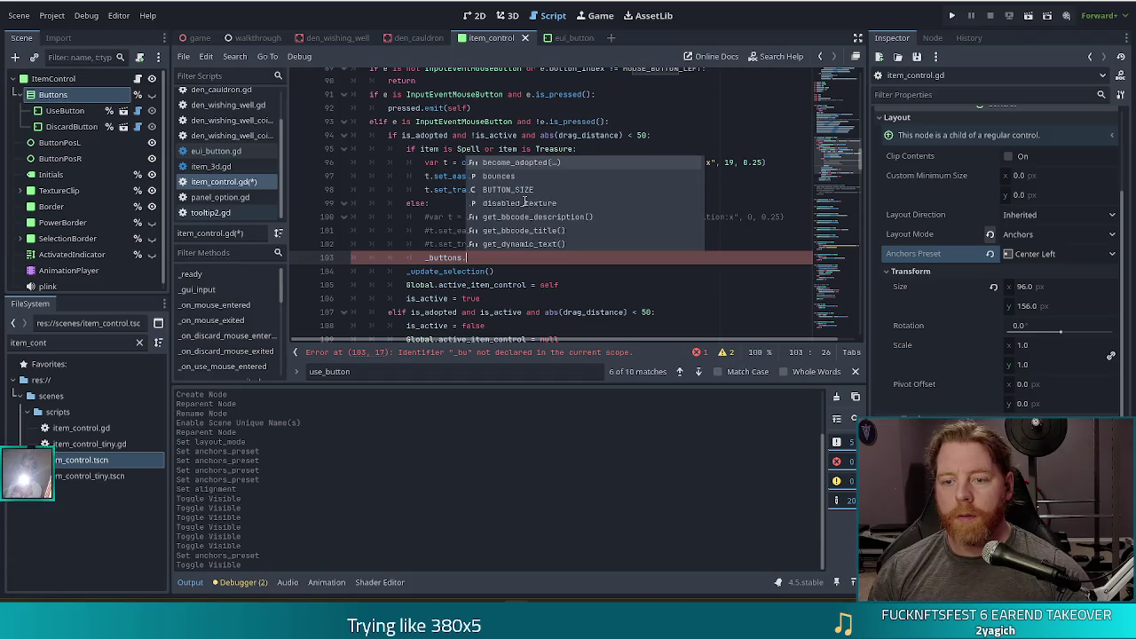
text(show)
key(Return)
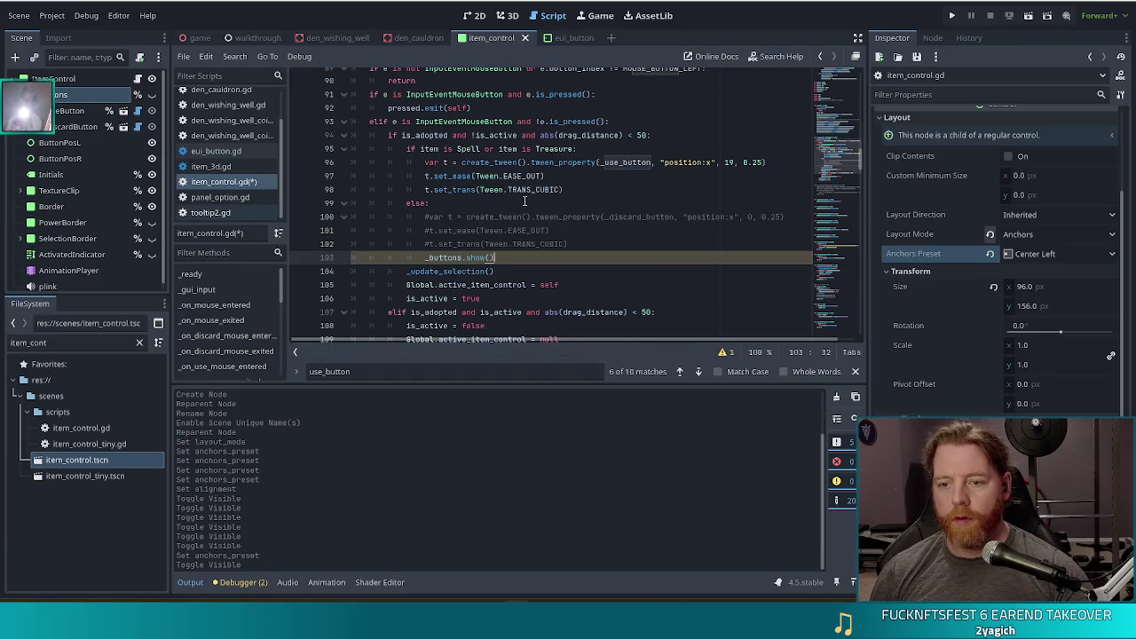
key(Return)
Add _buttons.position.x = size.x + 10 on line 104.
text(t)
key(Return)
text(_buttons.pos)
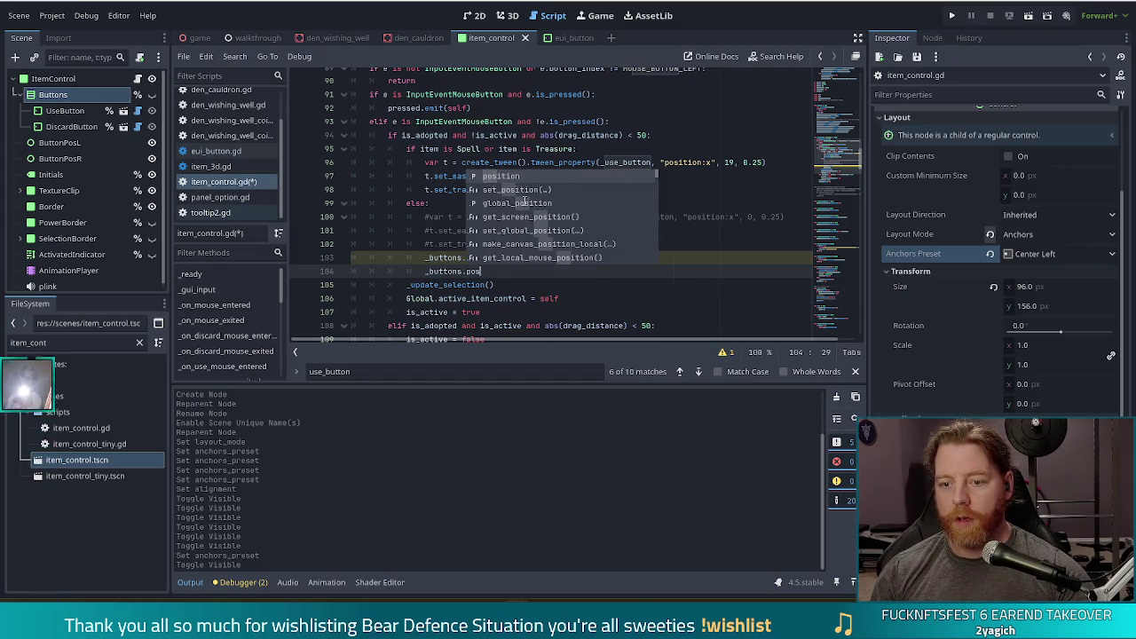
key(Return)
text(=)
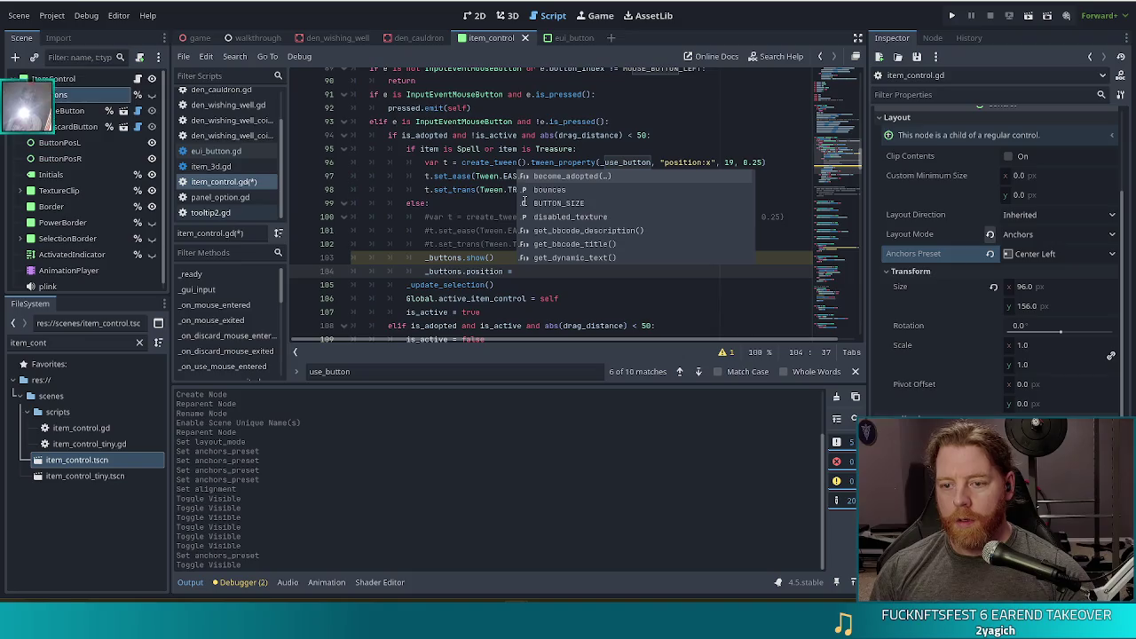
key(BackSpace)
key(BackSpace)
key(BackSpace)
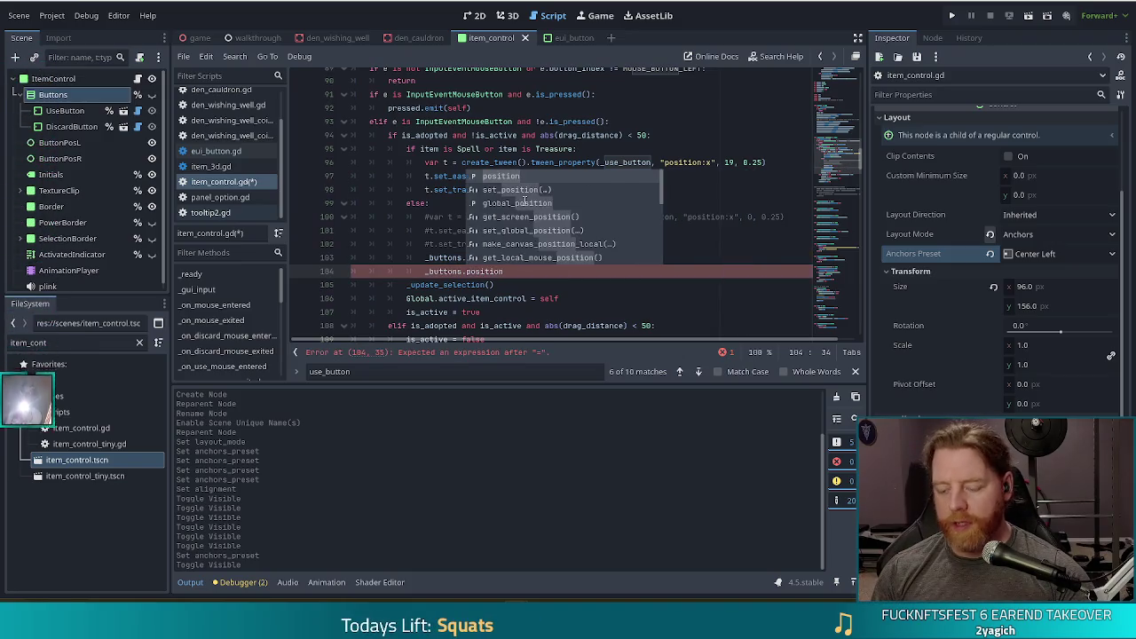
text(. x)
key(BackSpace)
key(BackSpace)
text(x)
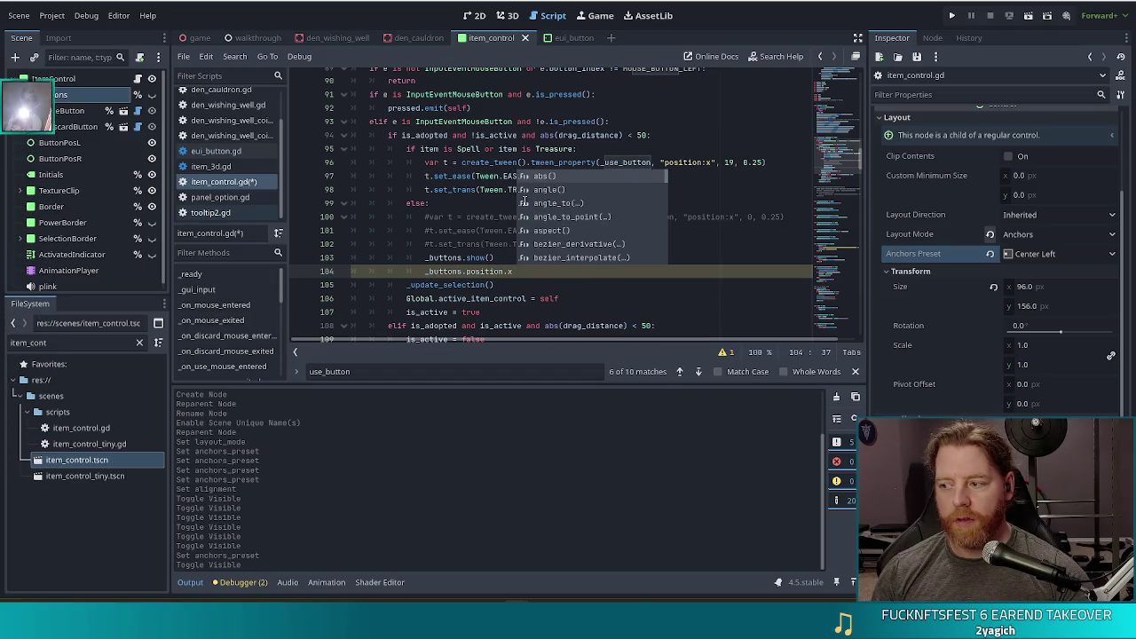
text( =)
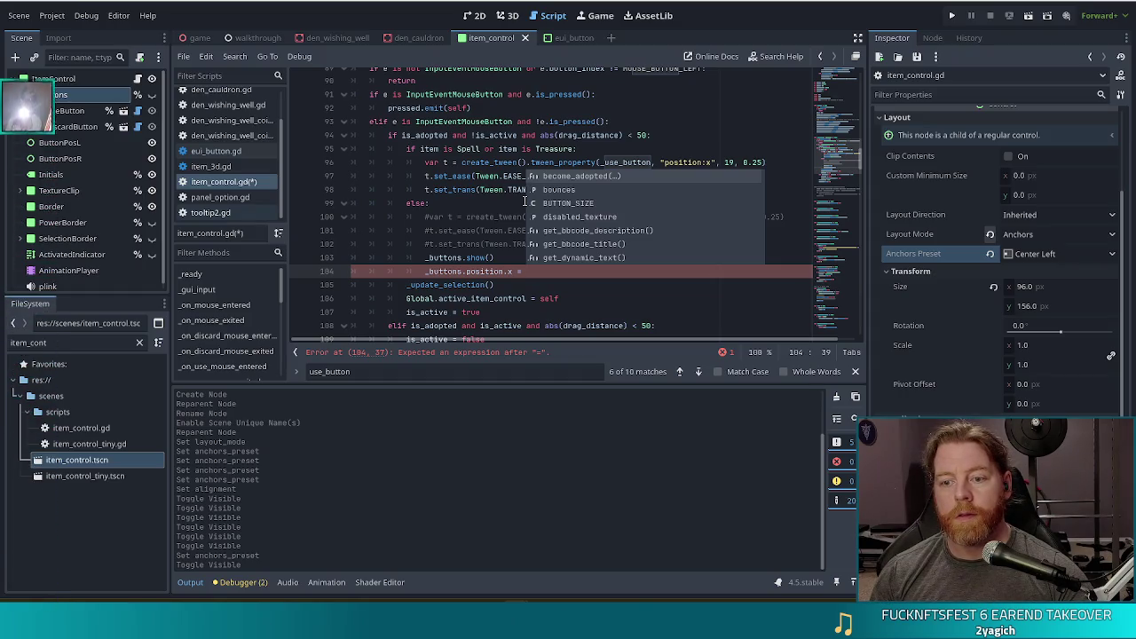
text(size.x)
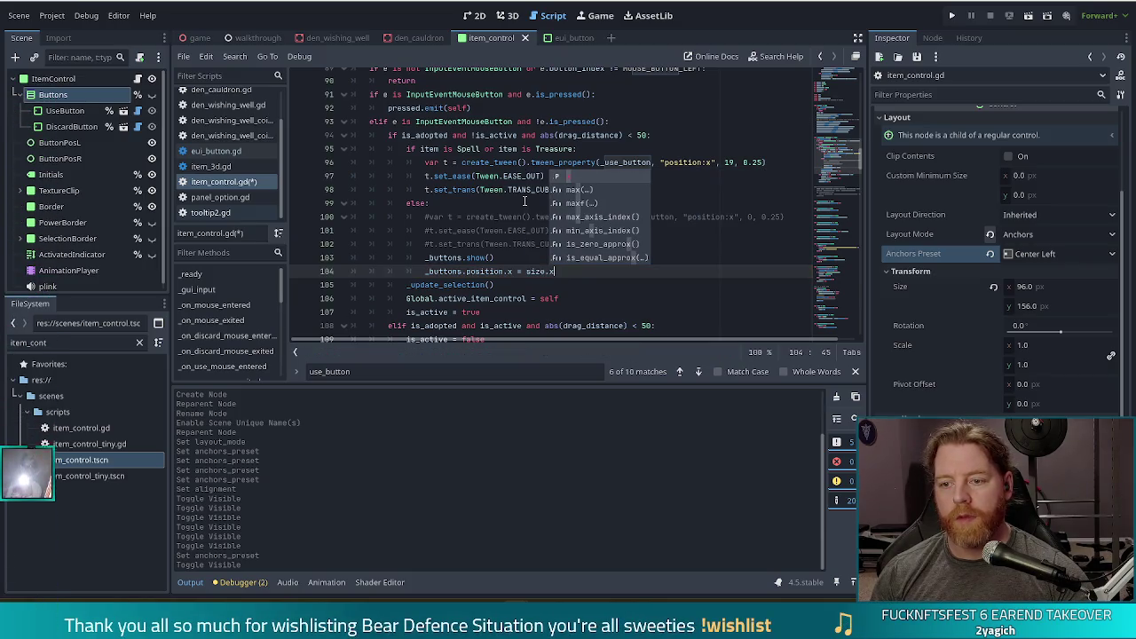
text( + )
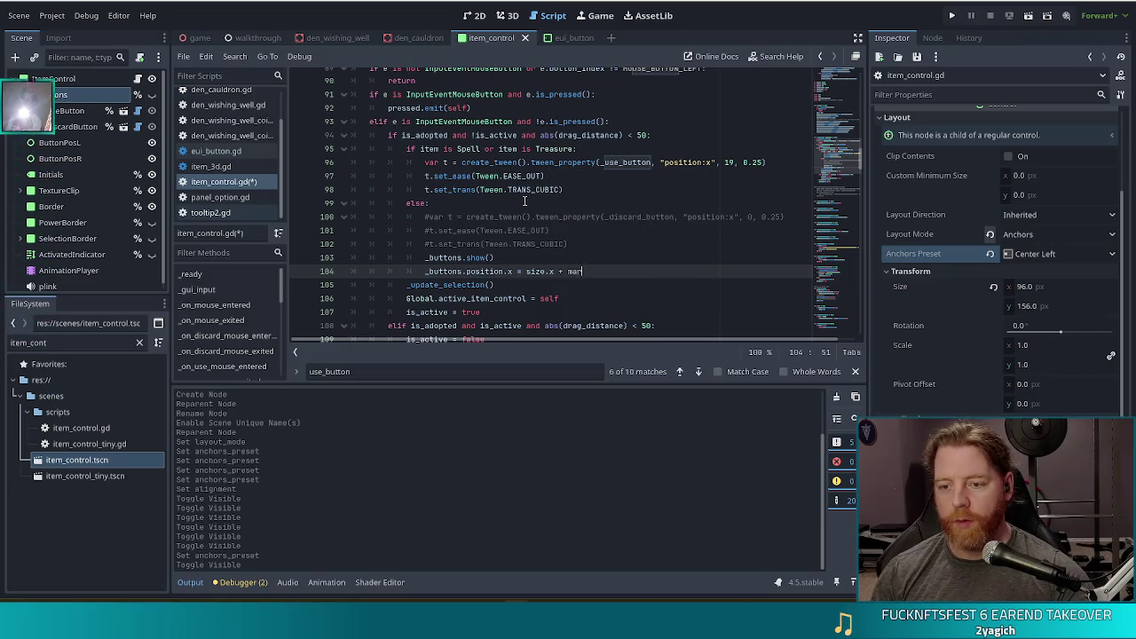
text(mar)
key(BackSpace)
key(BackSpace)
key(BackSpace)
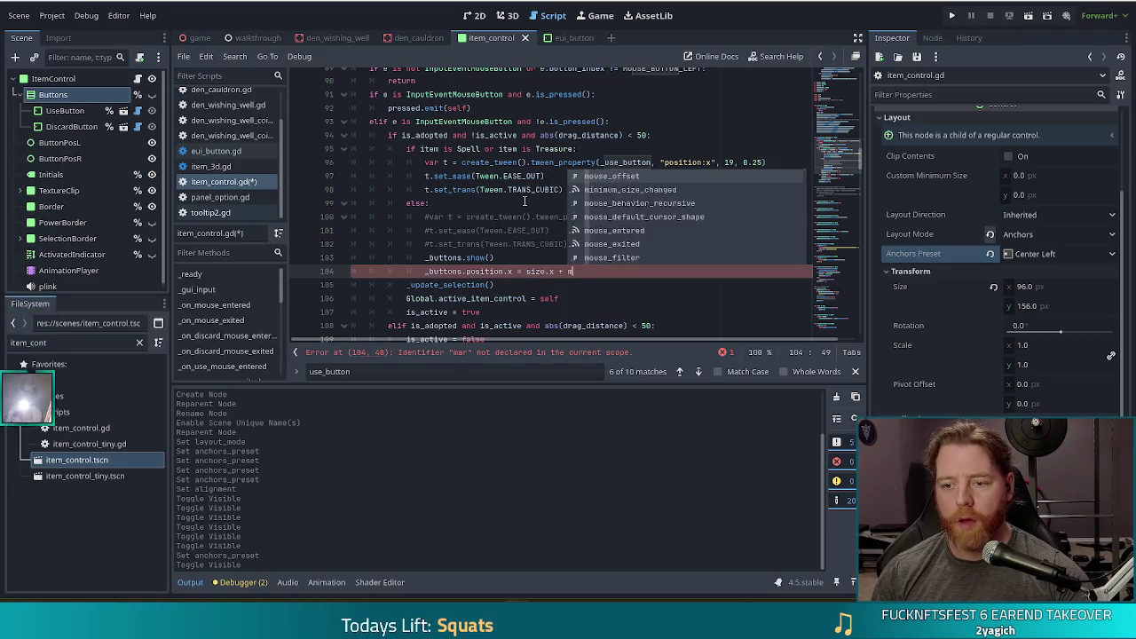
text(10)
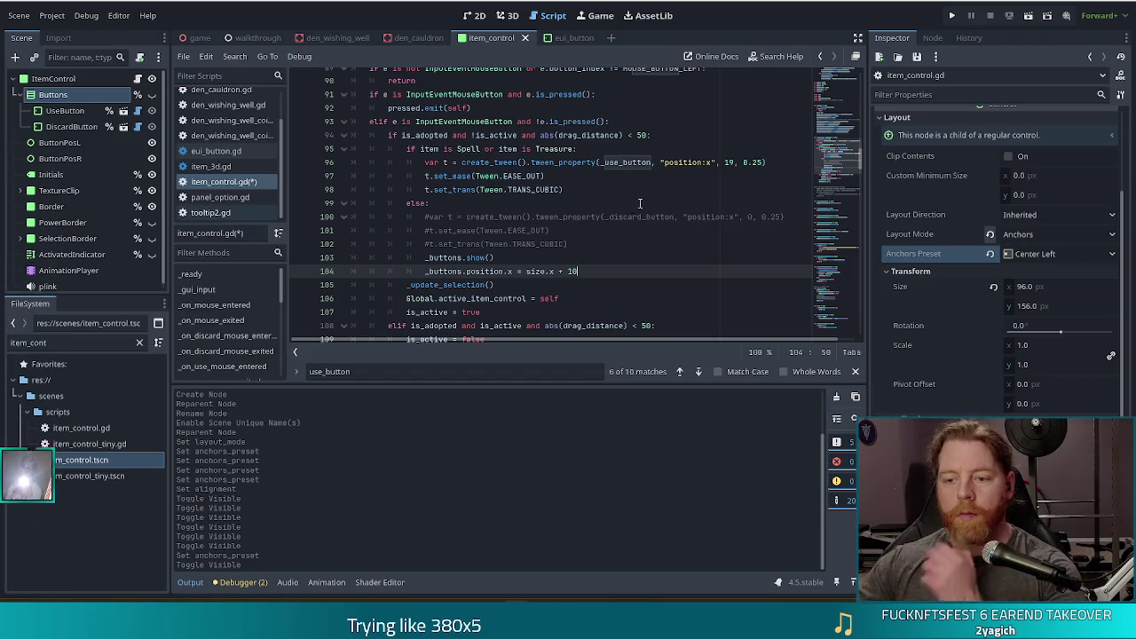
Review the use-button tween lines above, checking the ease and transition lines.
click(485, 256)
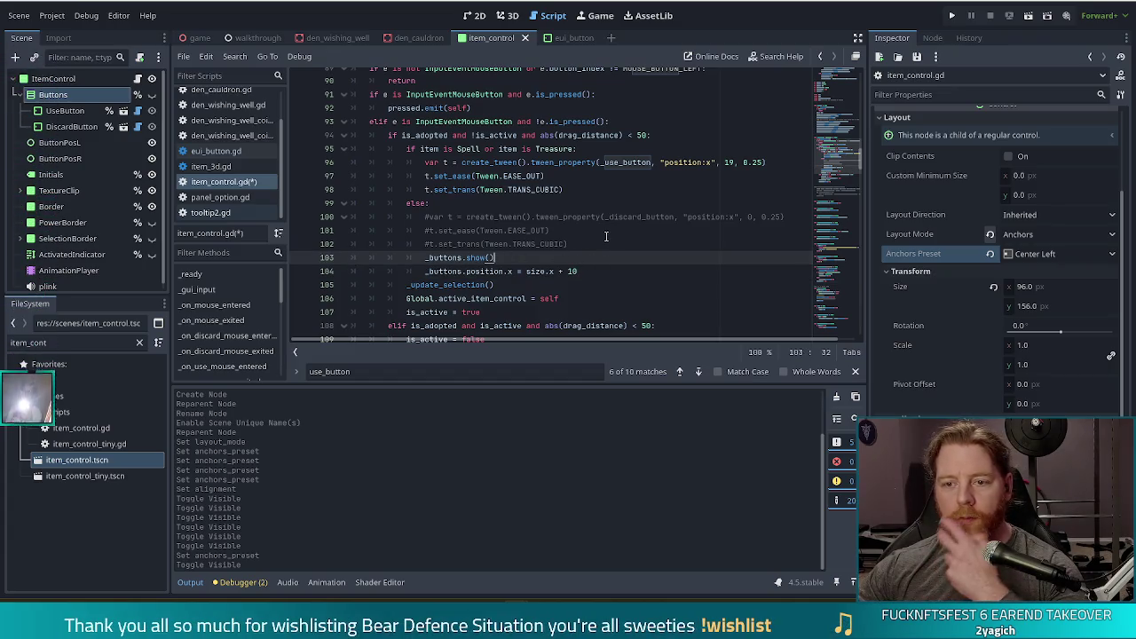
click(515, 163)
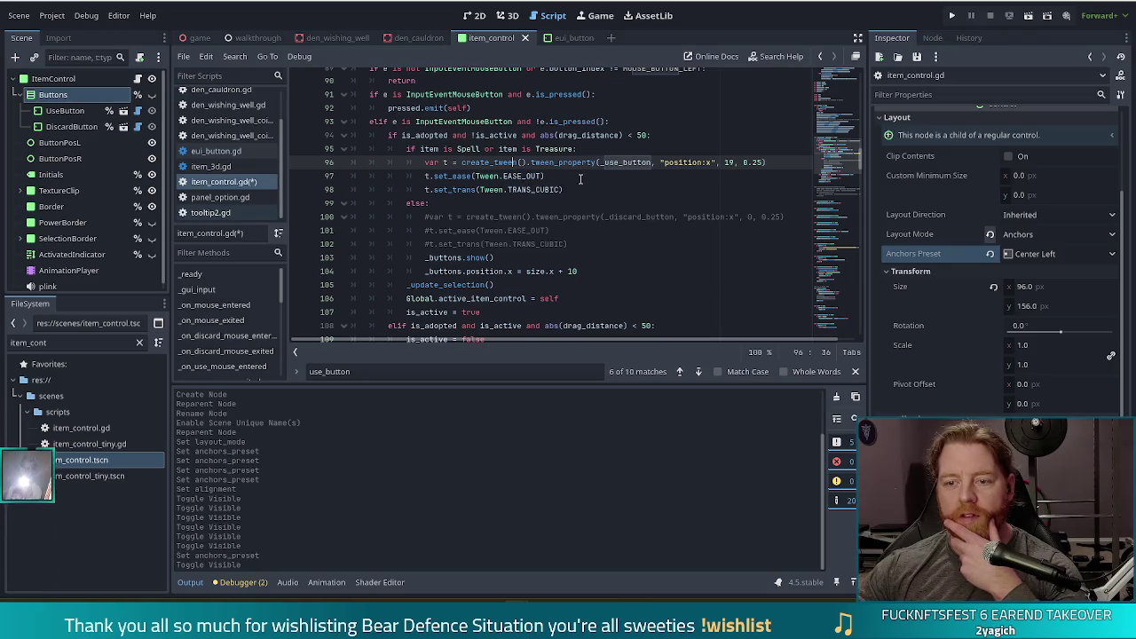
scroll(556, 175, down, 2)
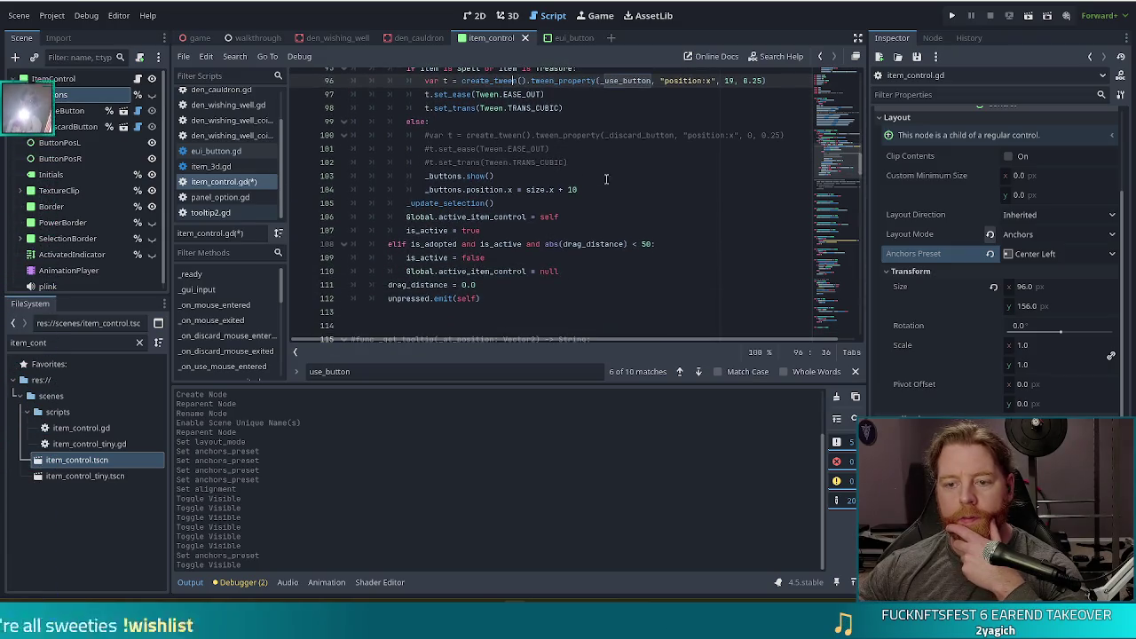
scroll(537, 237, down, 1)
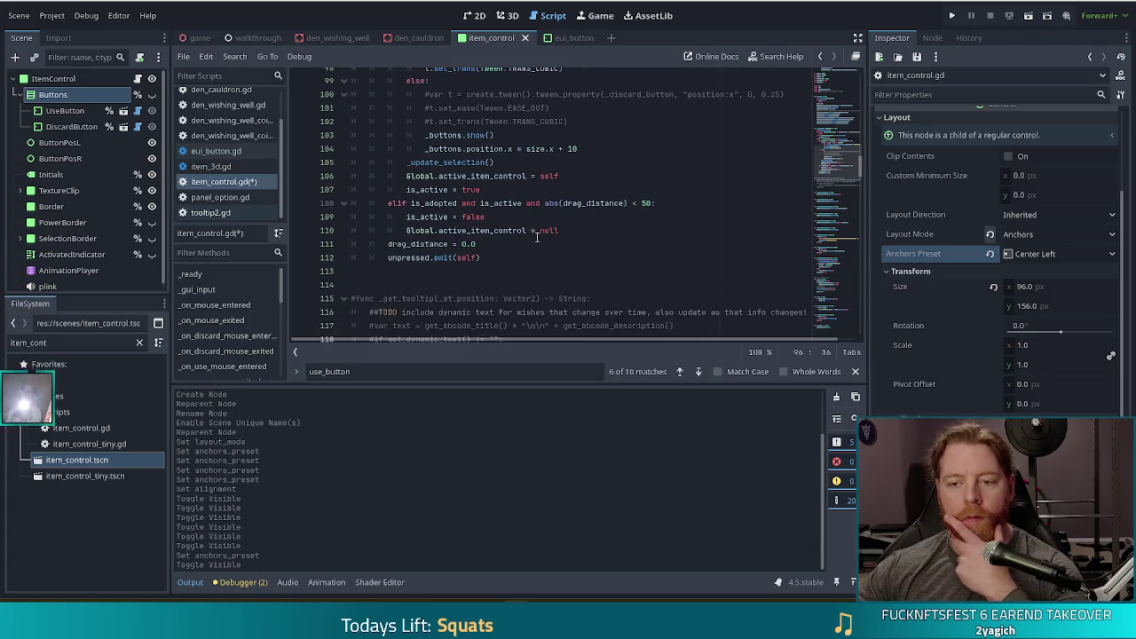
scroll(537, 237, up, 3)
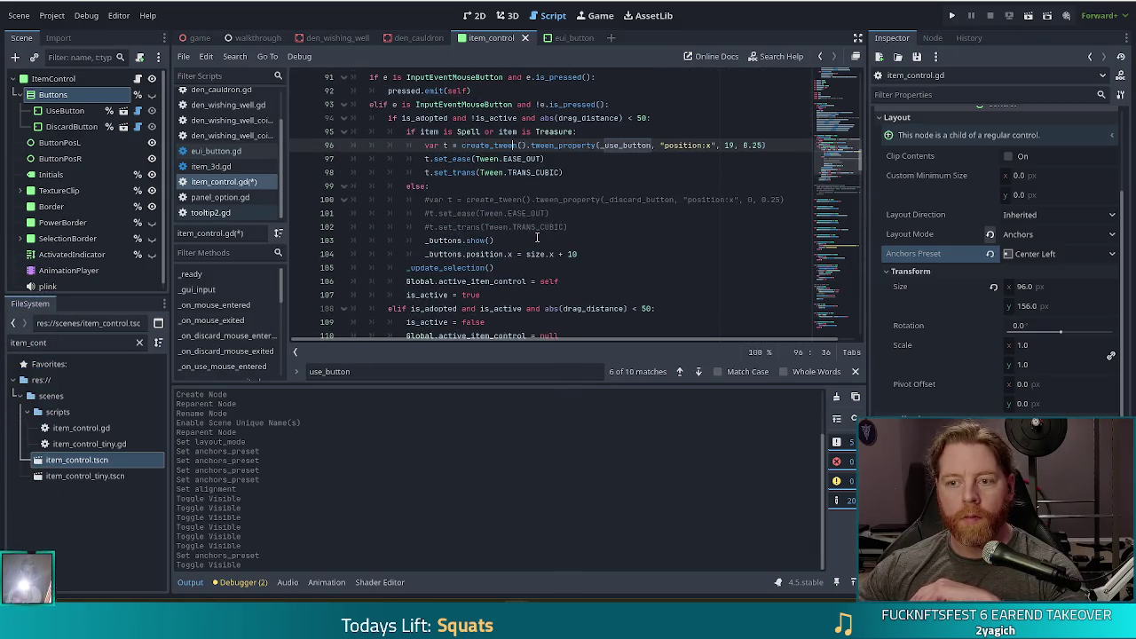
click(568, 158)
click(568, 171)
Search for position:x, jump to deactivate(), and comment out its six button tween lines.
key(ctrl+f)
text(position:x)
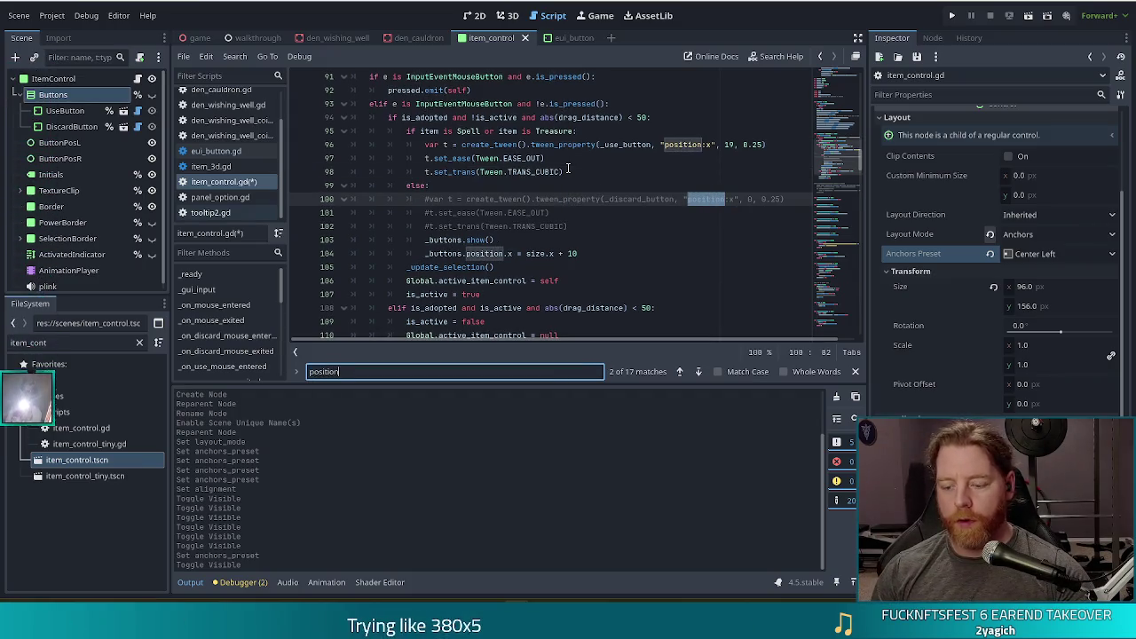
click(698, 371)
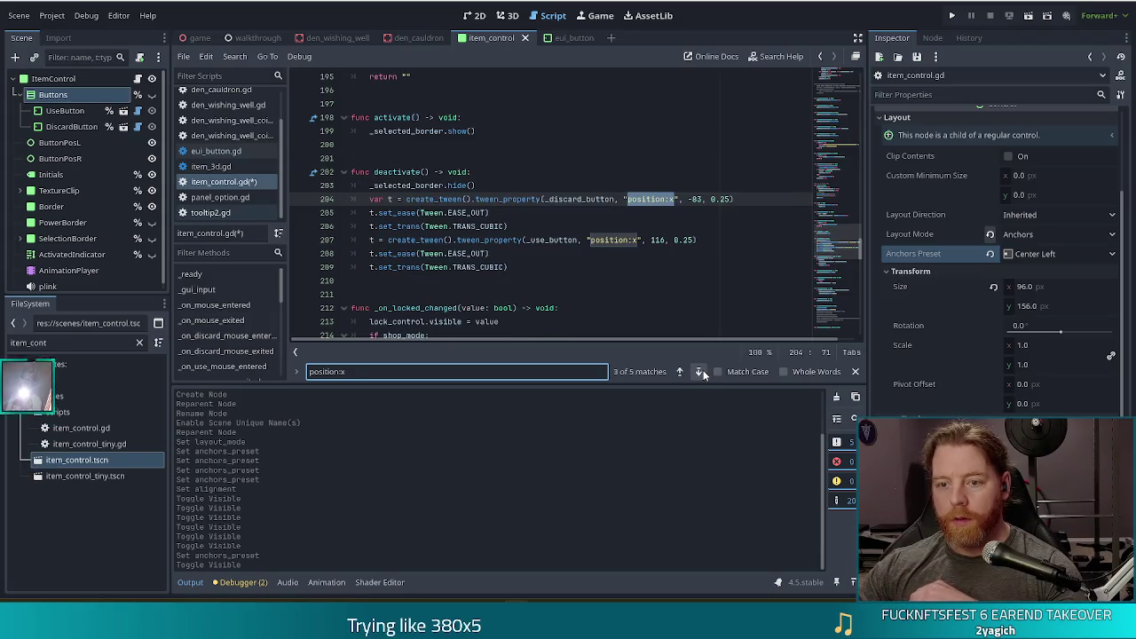
click(537, 199)
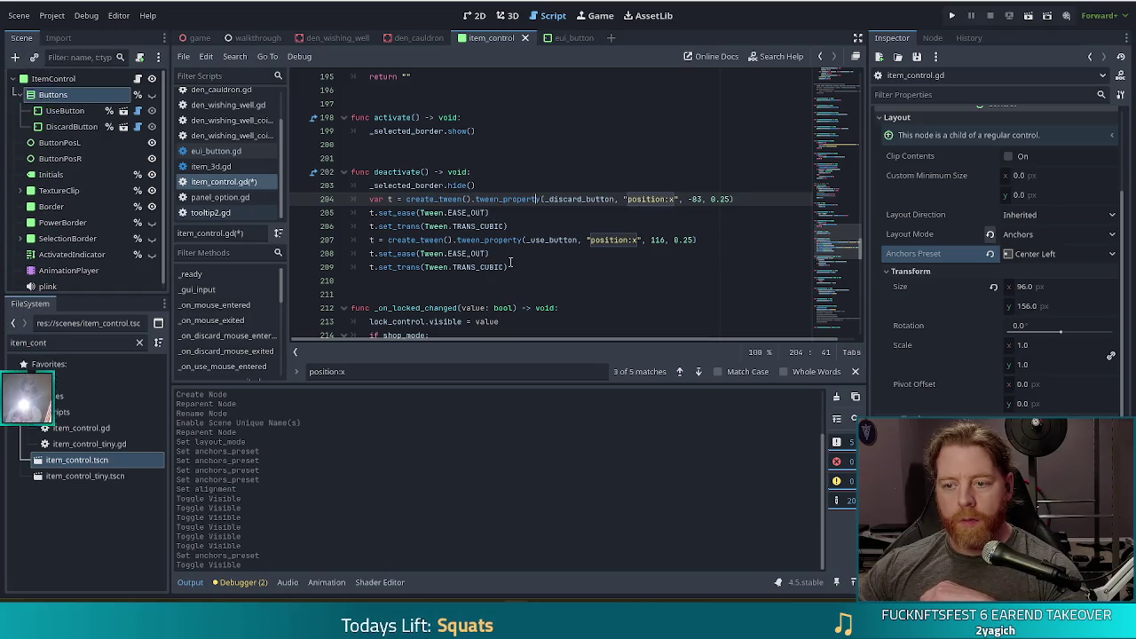
drag(442, 199, 466, 267)
key(ctrl+k)
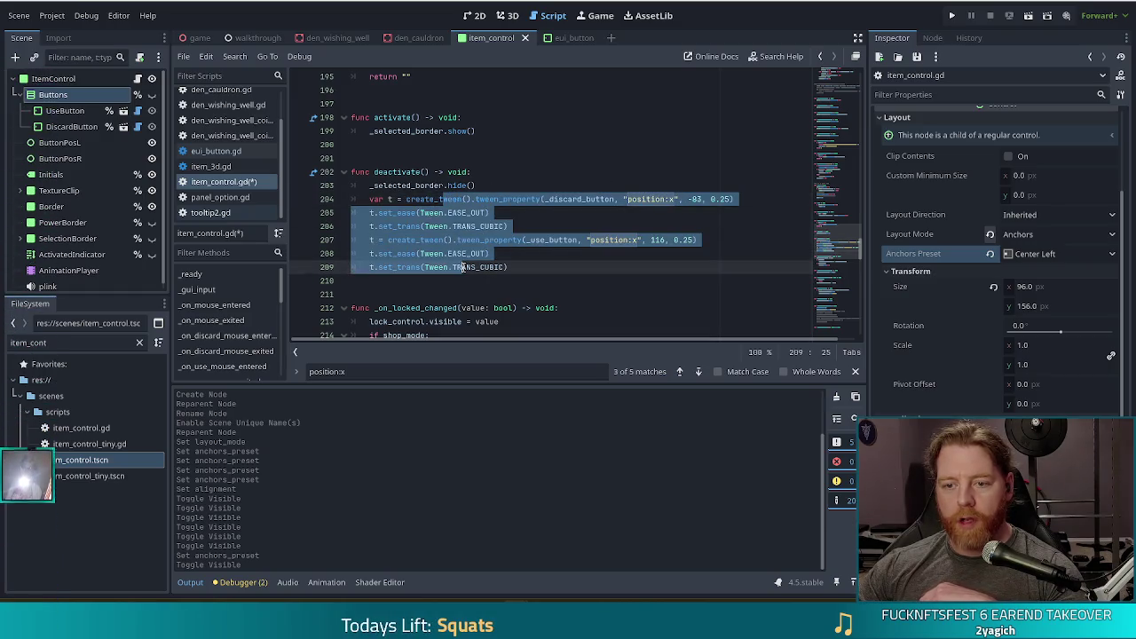
Add a new line after the commented-out tweens in deactivate().
click(560, 267)
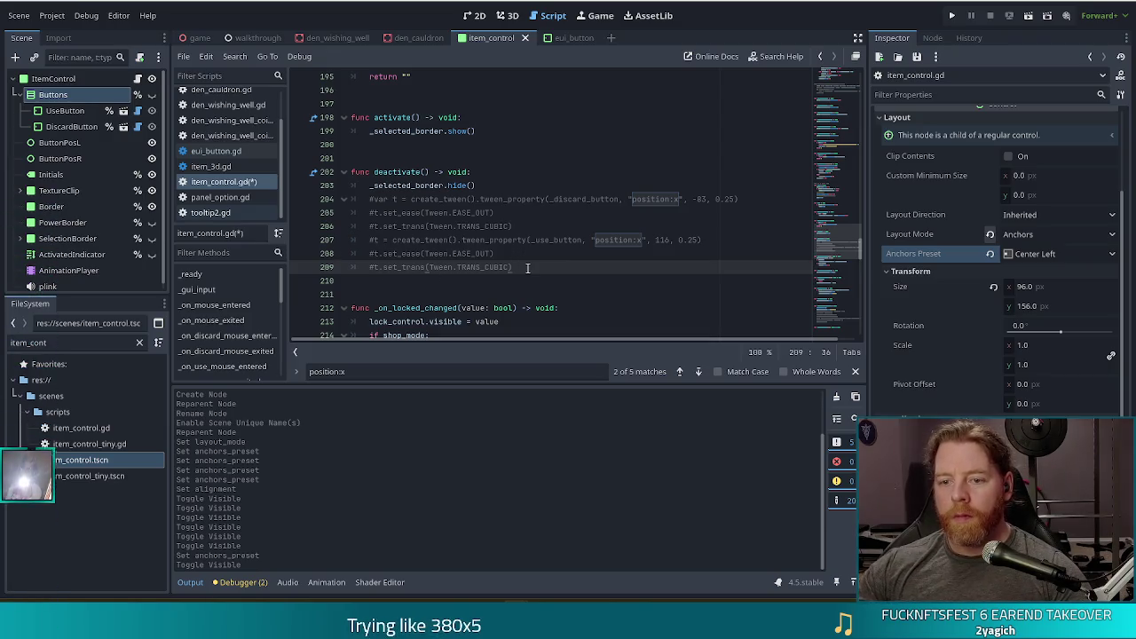
key(Return)
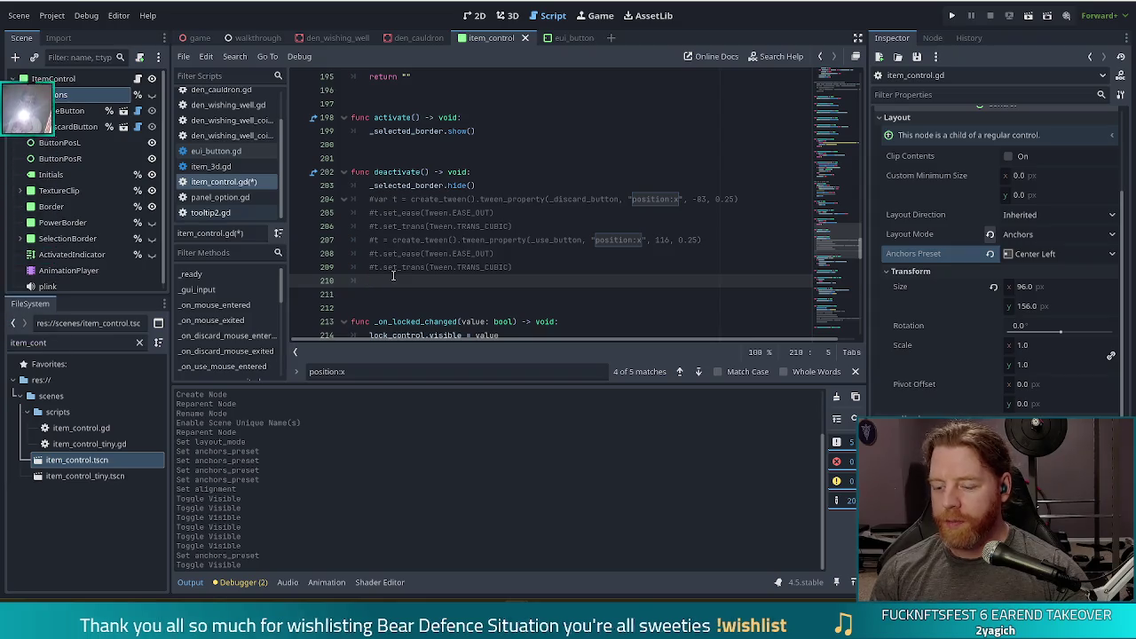
Type _buttons on new line 210 of deactivate(), dropping the trailing dot after browsing members.
text(_)
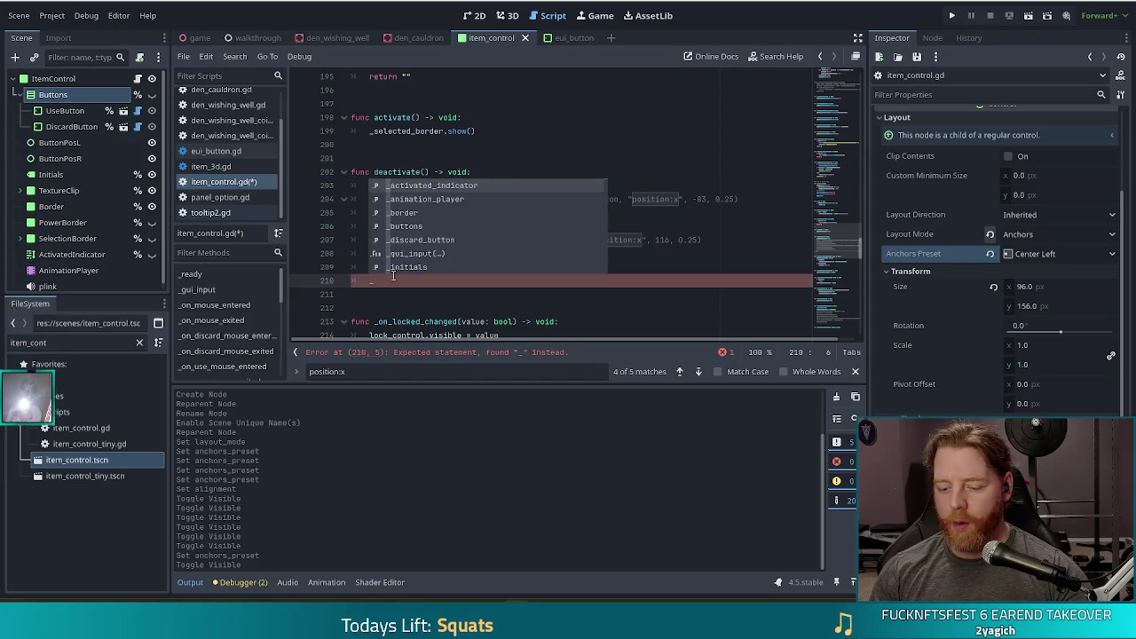
text(buttons)
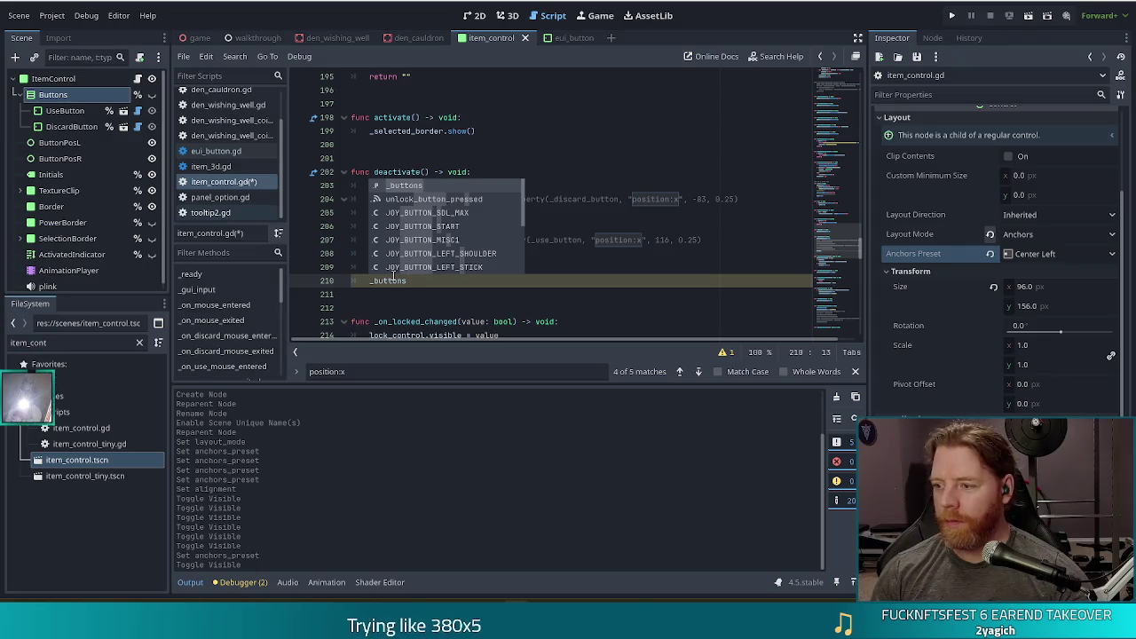
text(.)
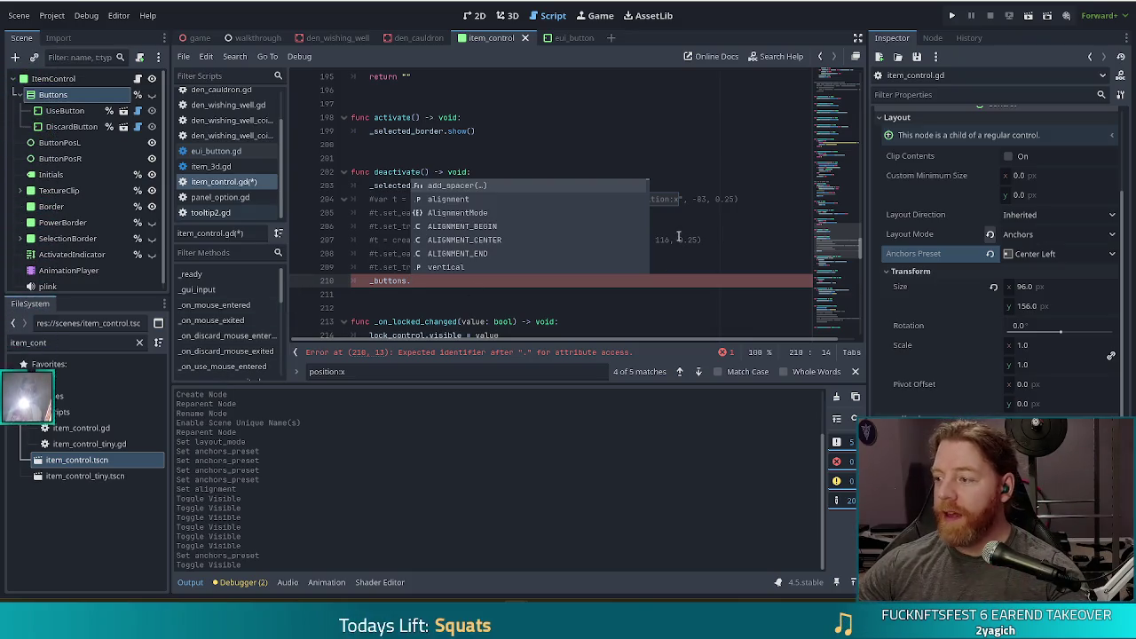
key(BackSpace)
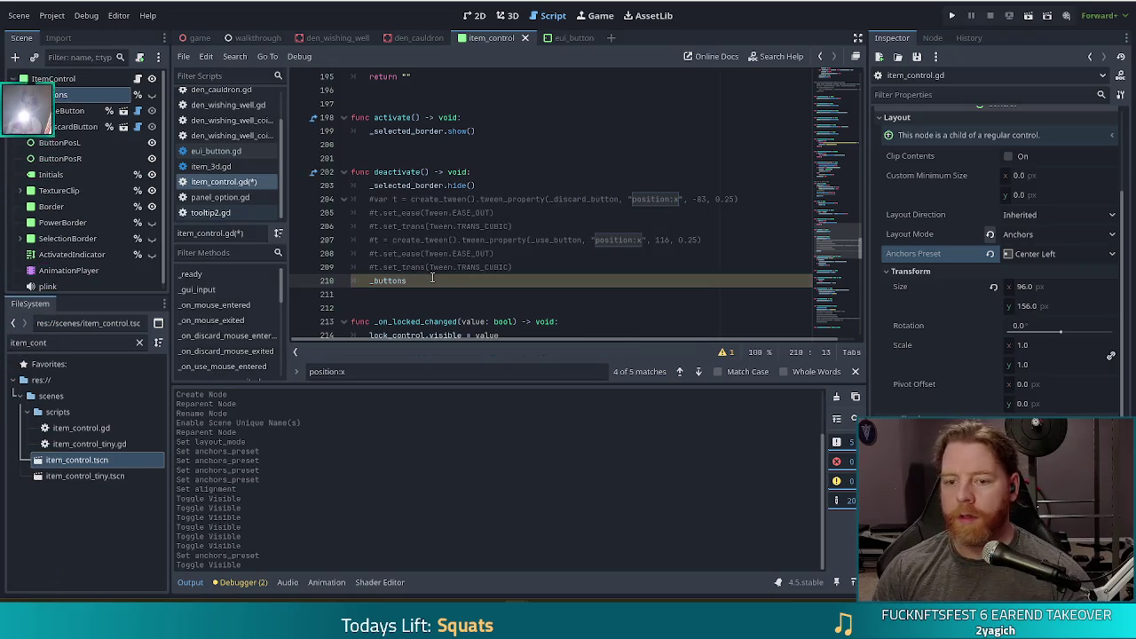
Complete line 210 as _buttons.hide() and save item_control.gd.
text(.hi)
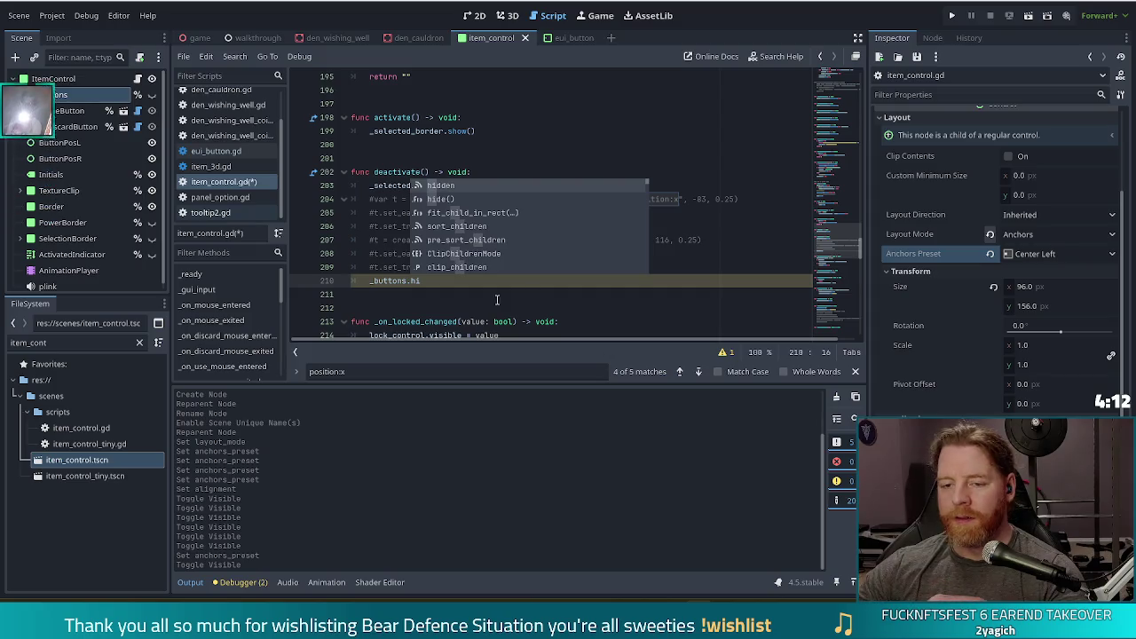
click(464, 280)
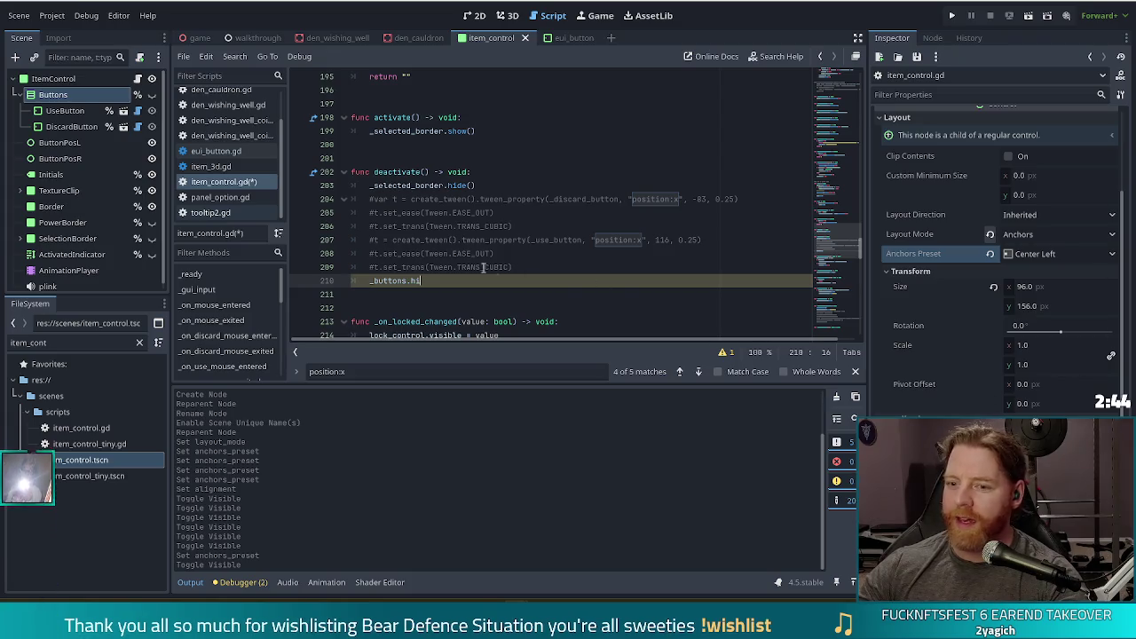
text(de())
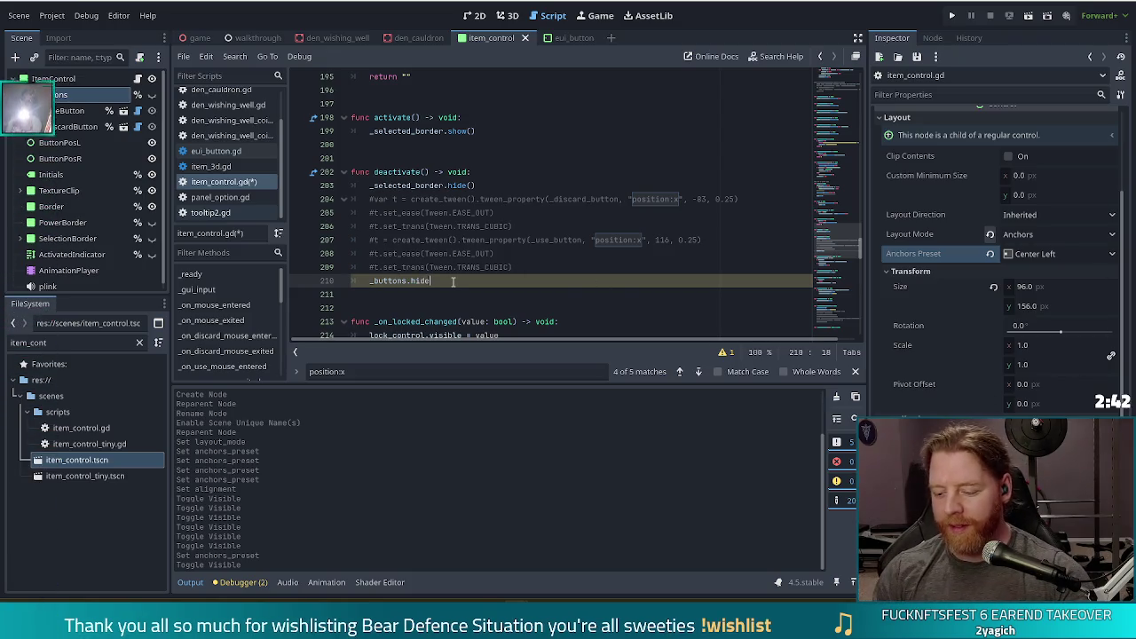
key(ctrl+s)
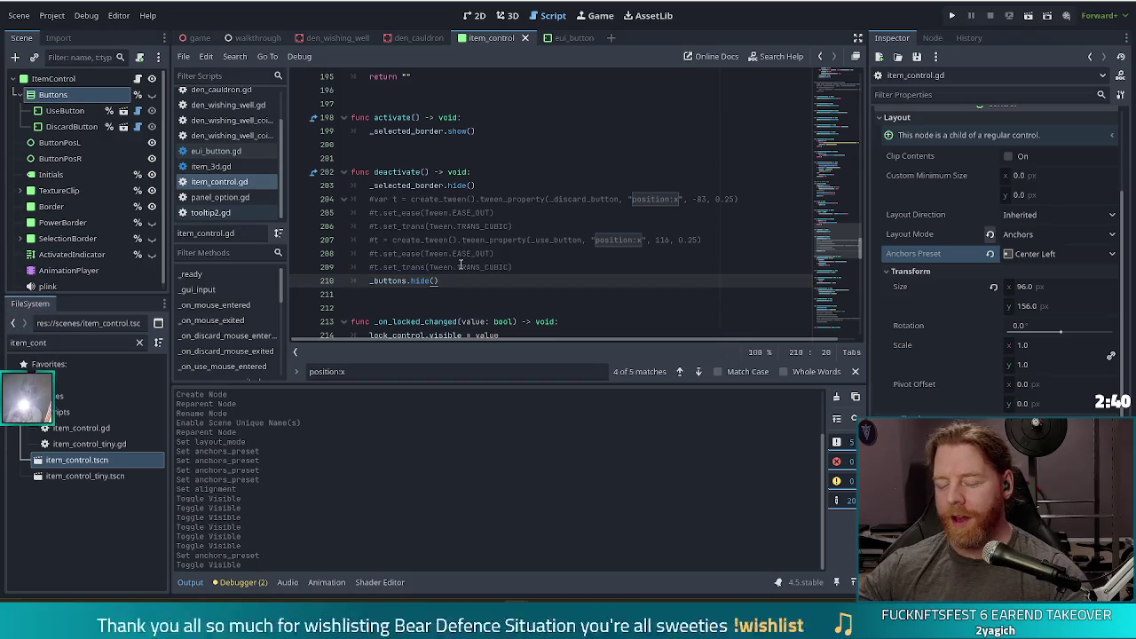
mouse_move(445, 269)
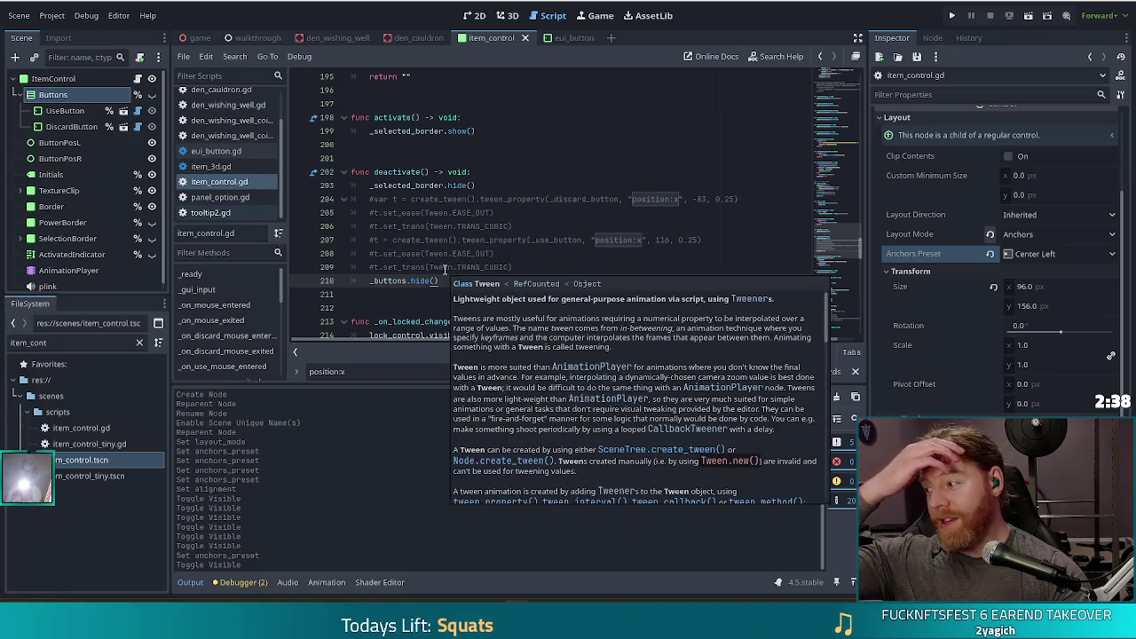
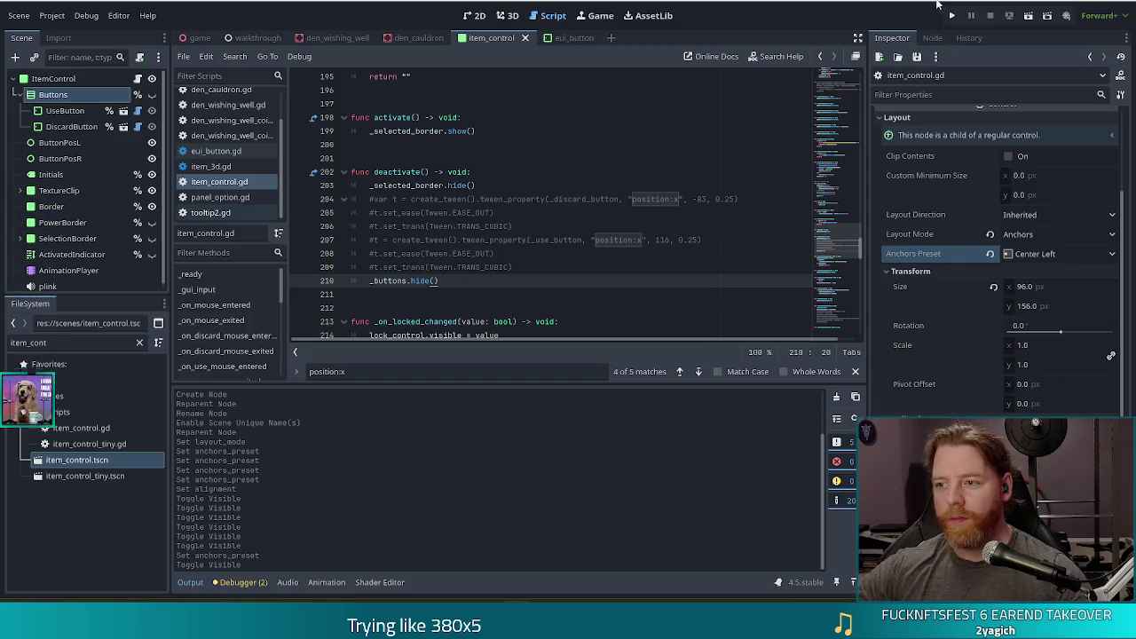
Run the project with F5 to bring up the Bear Defence Situation title screen.
key(F5)
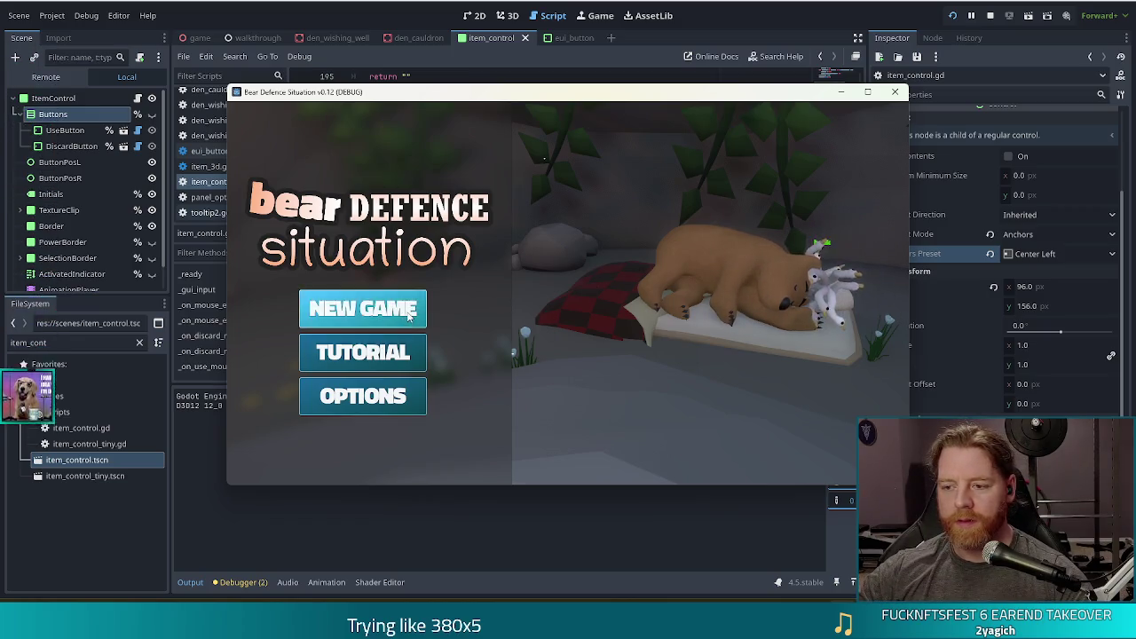
Start a new game, throw coins into the Wishing Well, and take the Training Wheels wish.
click(409, 311)
click(656, 362)
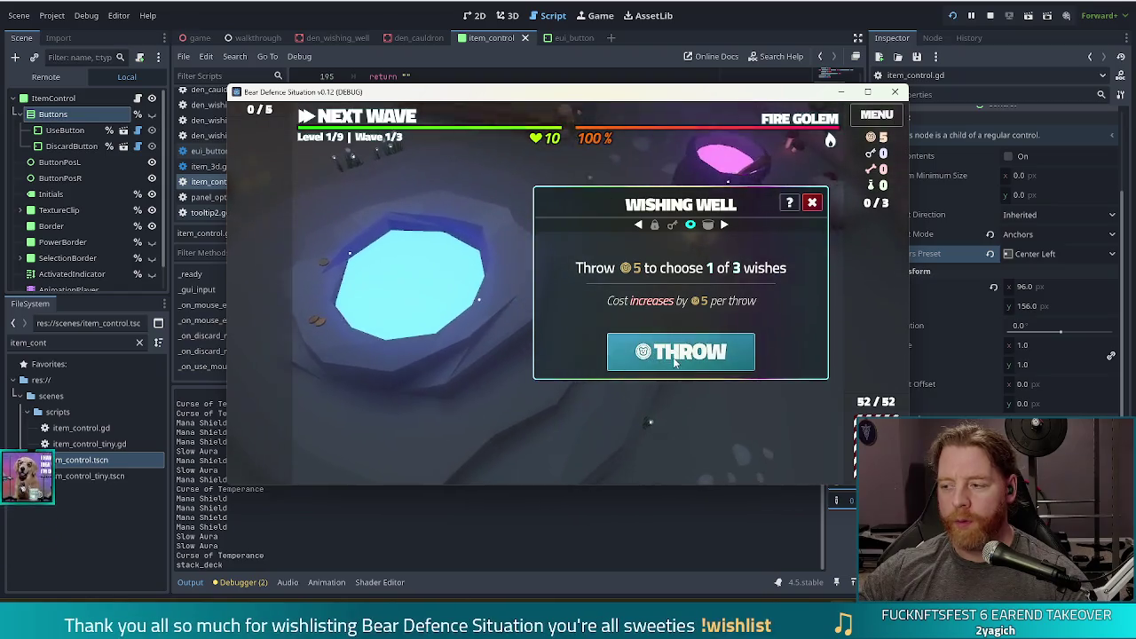
click(674, 359)
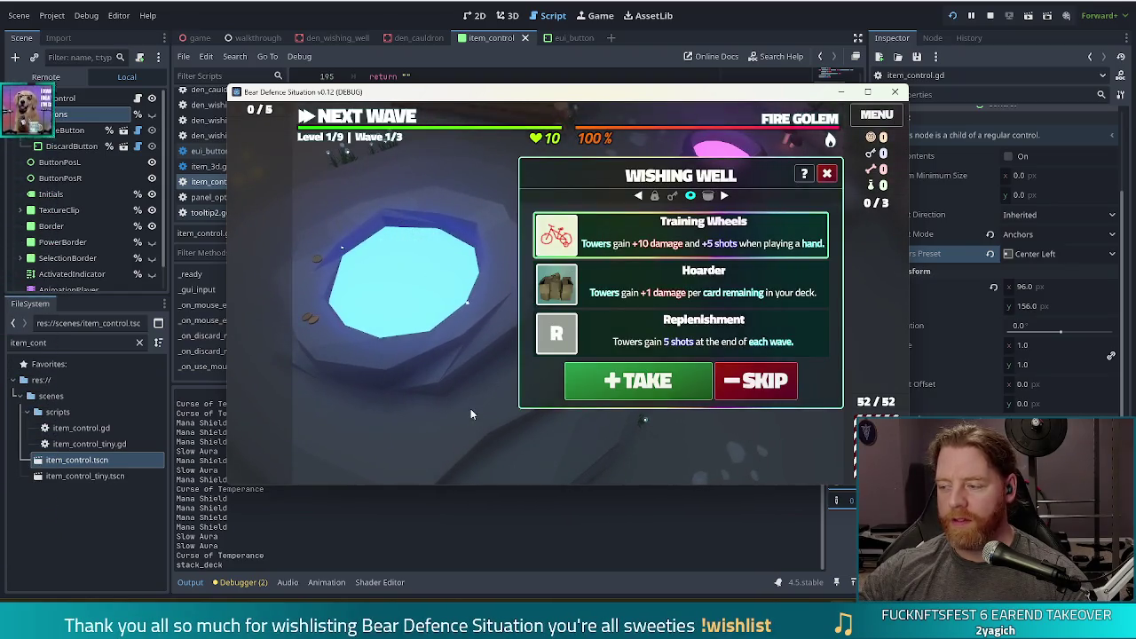
click(638, 380)
mouse_move(269, 298)
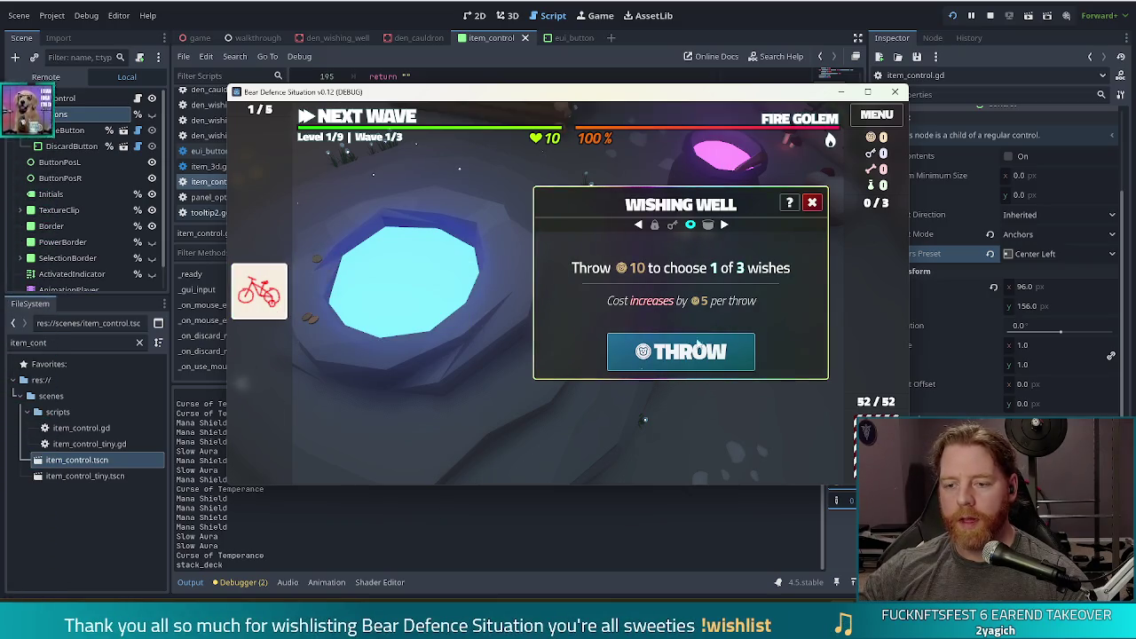
Close the wishing well and run the test_kit command in the in-game console.
click(811, 203)
key(grave)
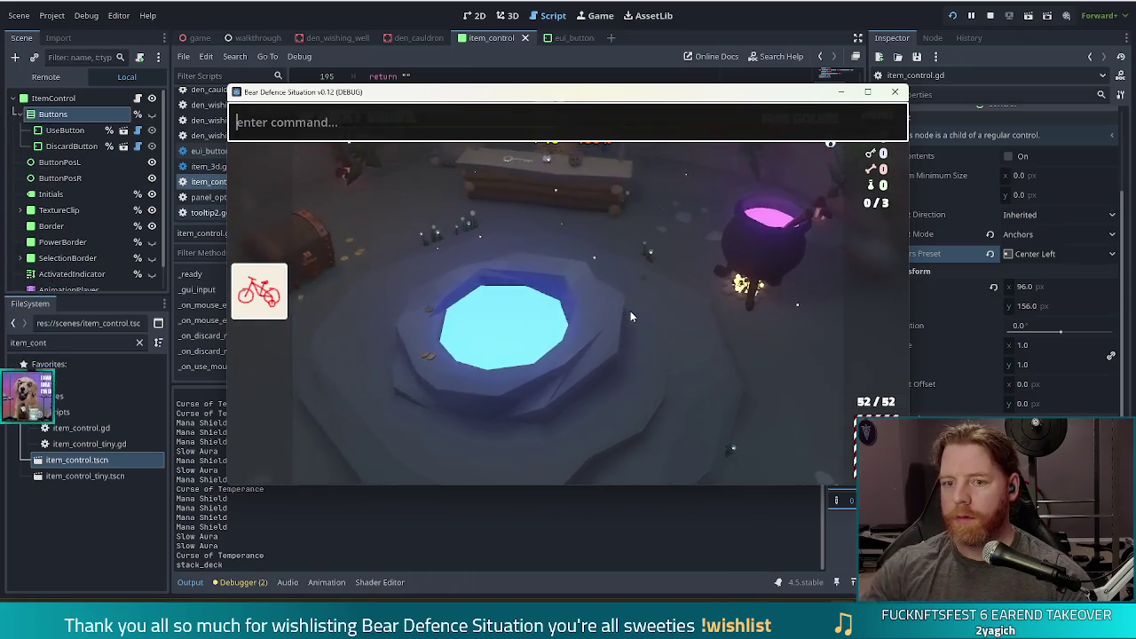
text(test_kit)
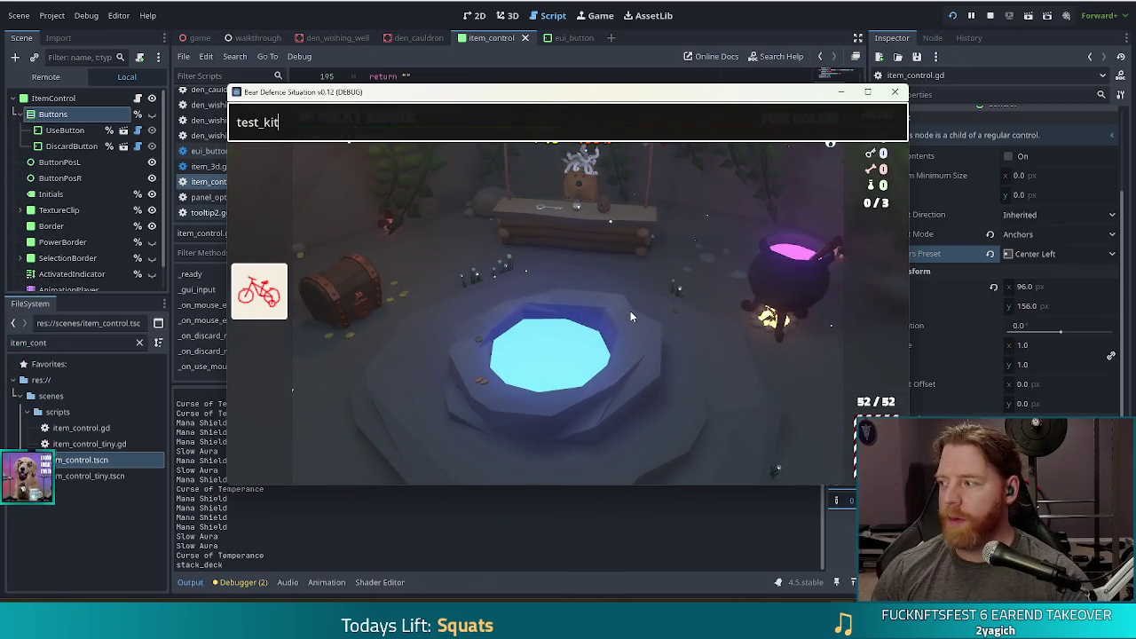
key(Return)
key(grave)
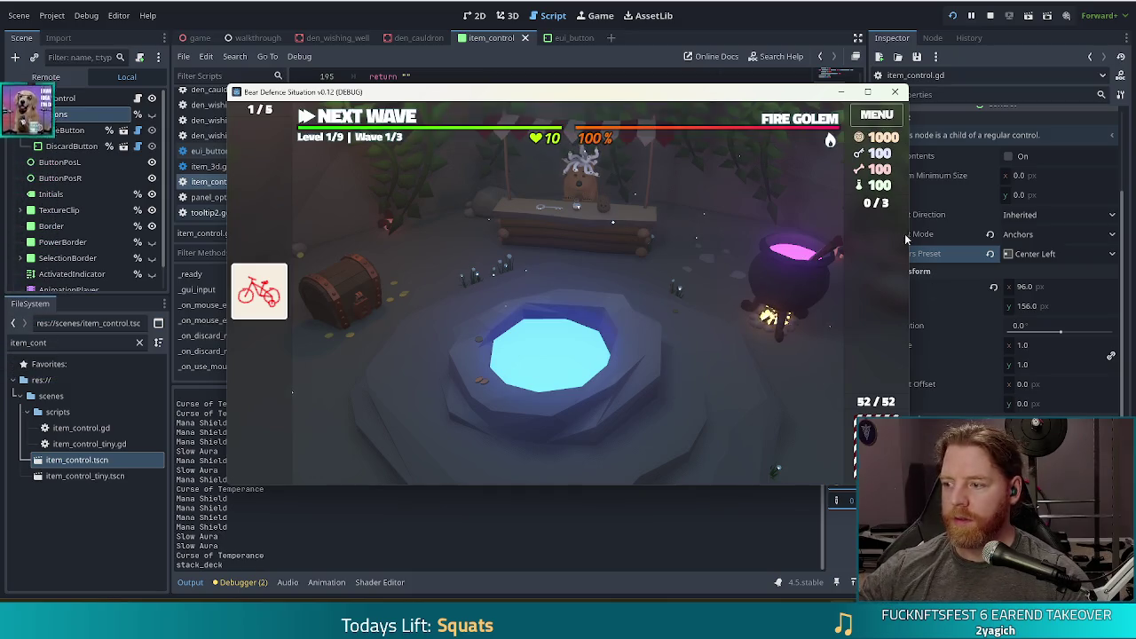
Add a bone, stir, bottle Alter: Increase Rank from the cauldron, then return to the editor.
click(793, 271)
click(639, 342)
click(733, 341)
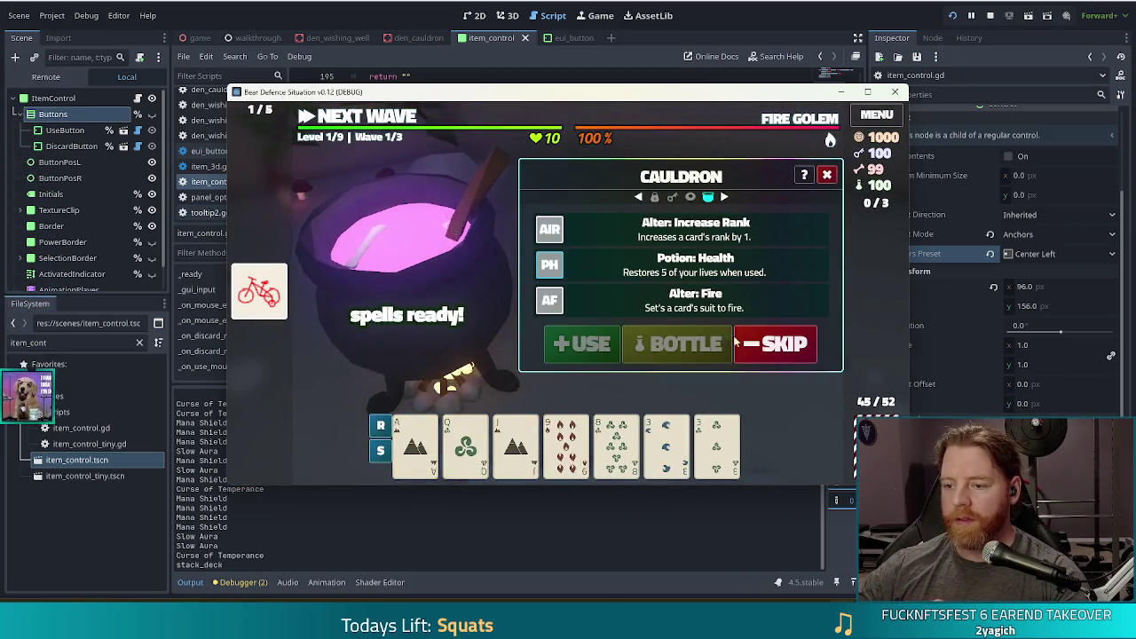
click(572, 235)
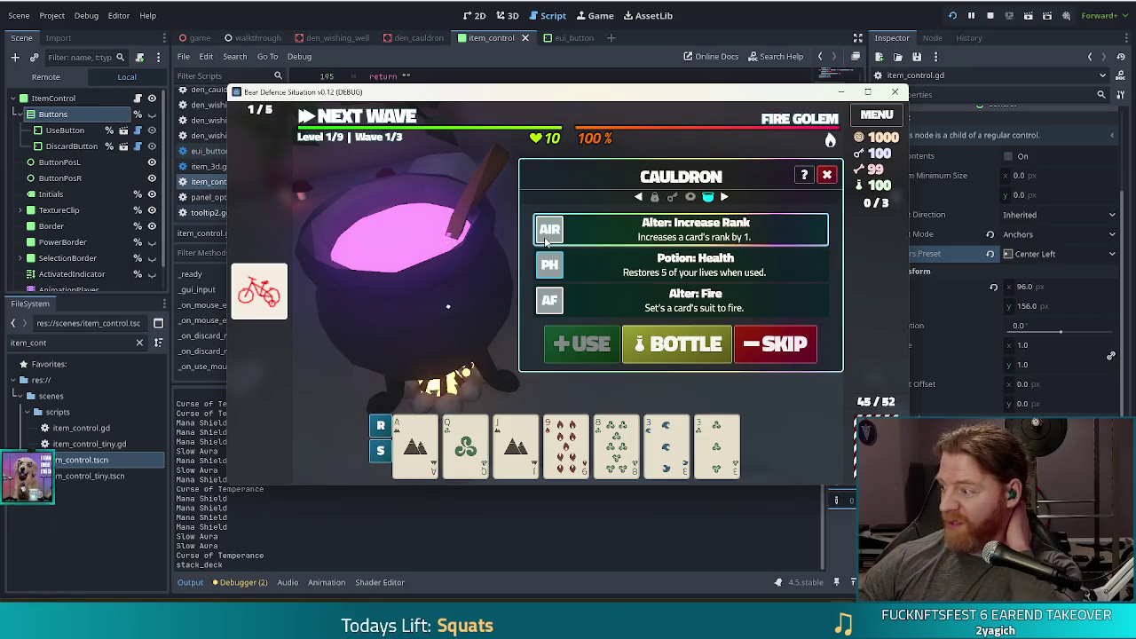
click(680, 345)
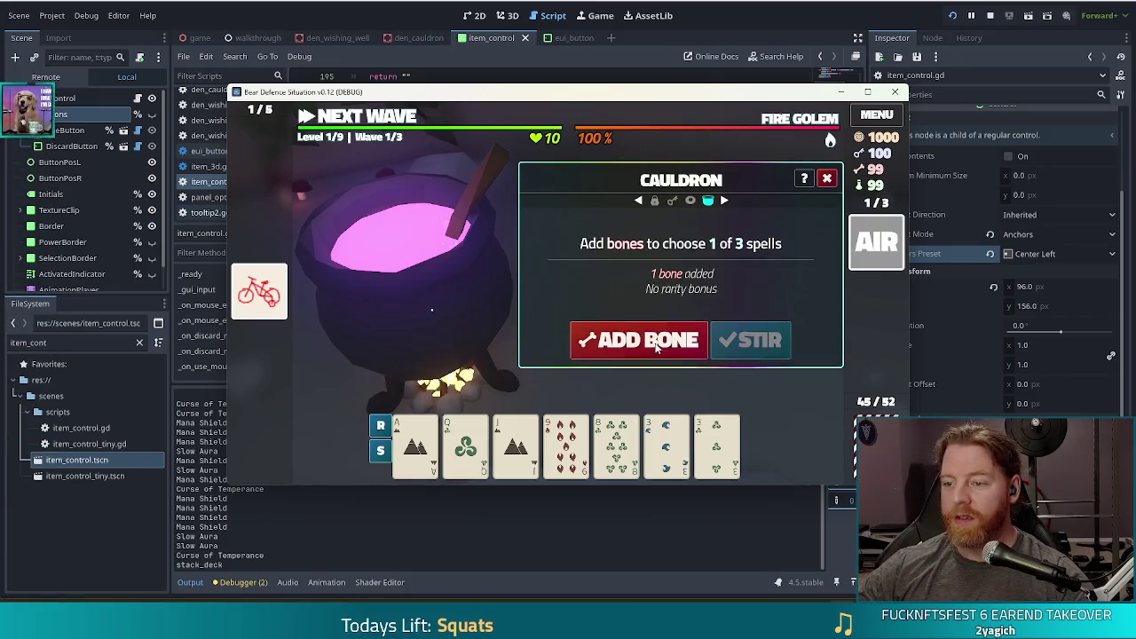
click(826, 175)
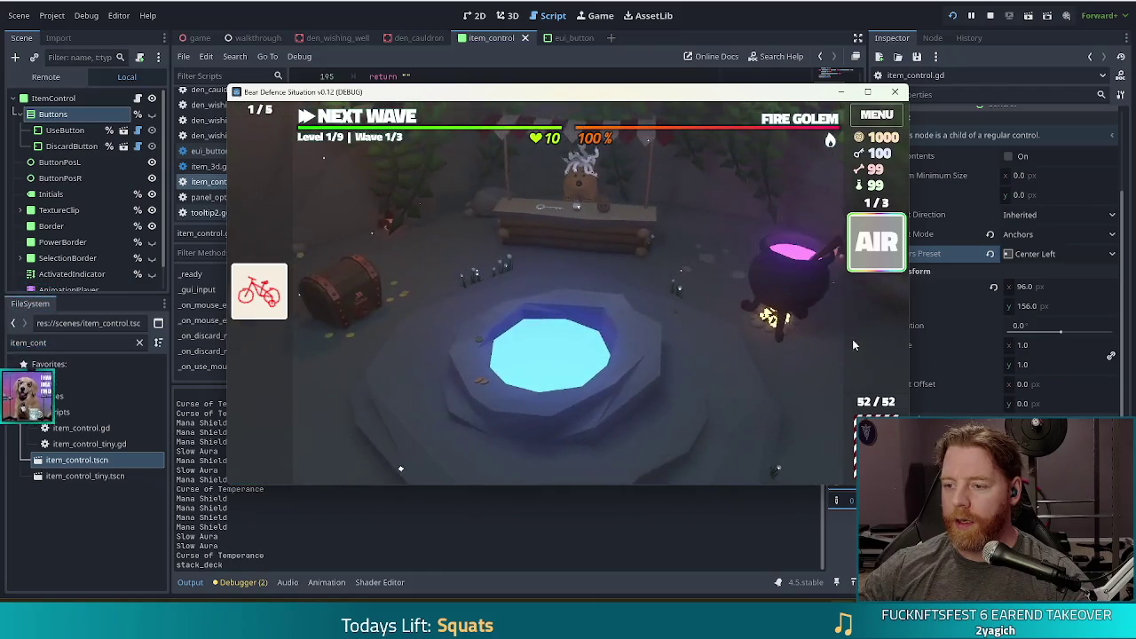
mouse_move(874, 239)
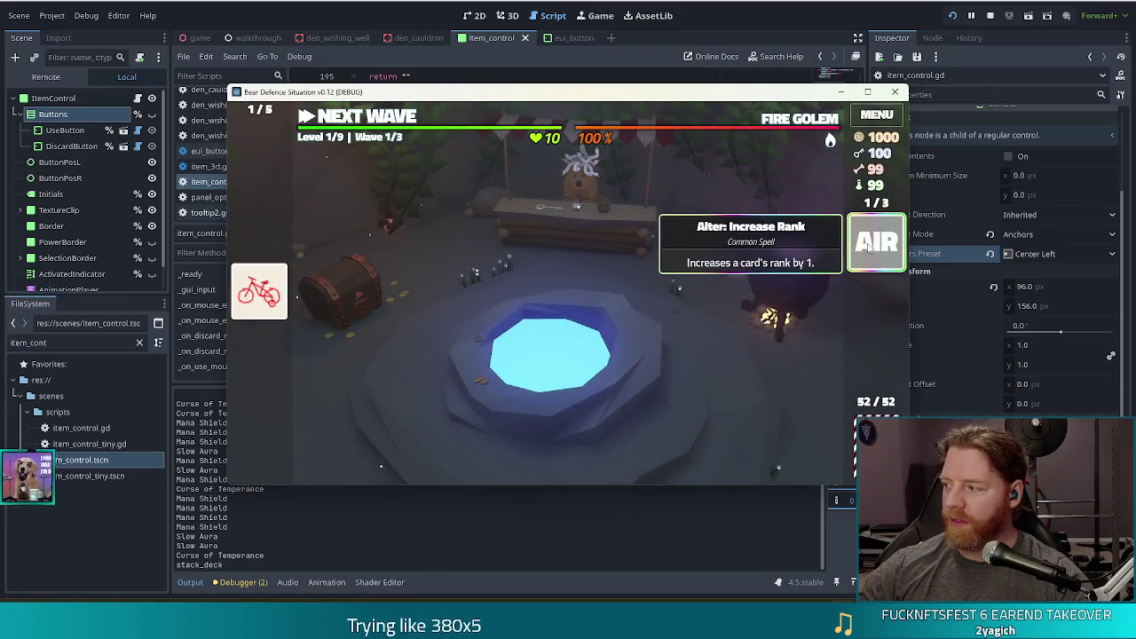
key(alt+Tab)
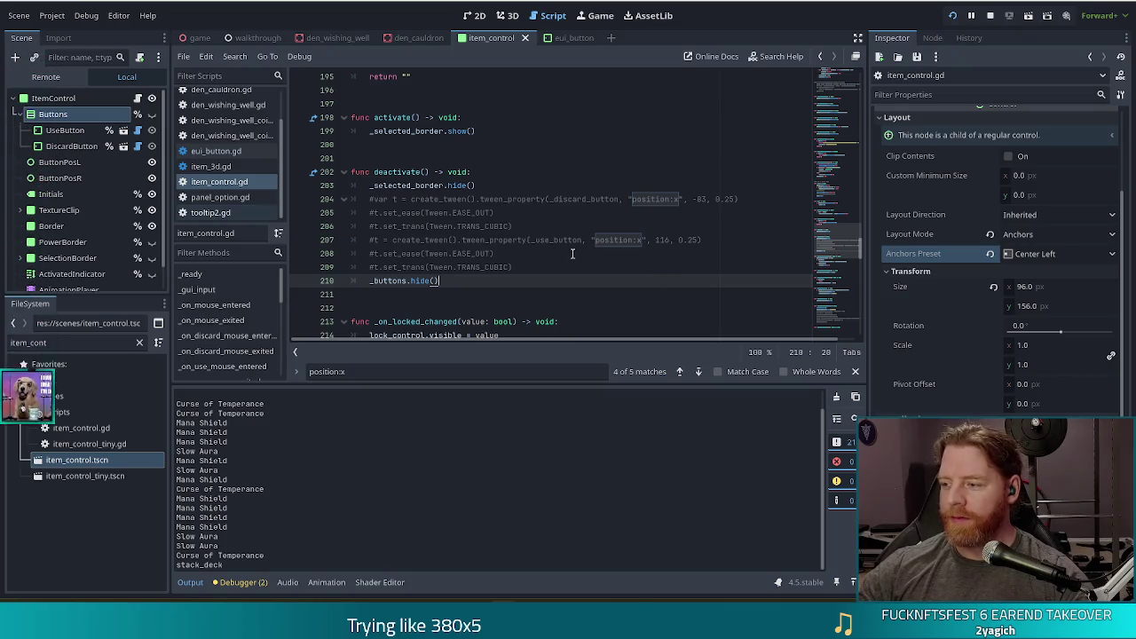
scroll(602, 229, up, 1)
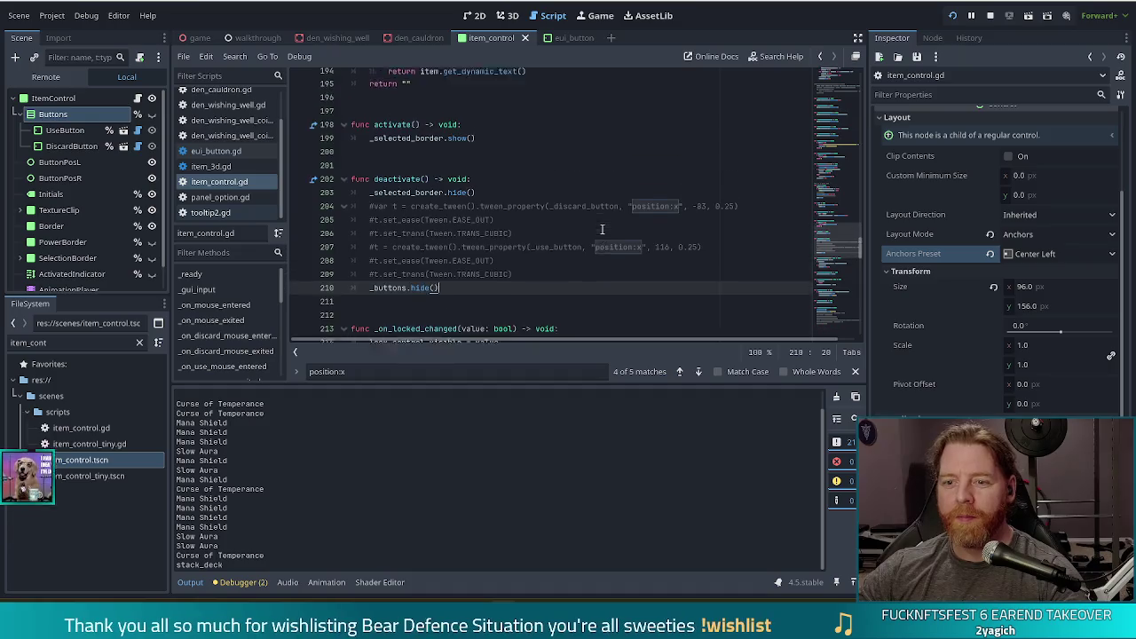
scroll(601, 229, up, 2)
drag(840, 233, 845, 177)
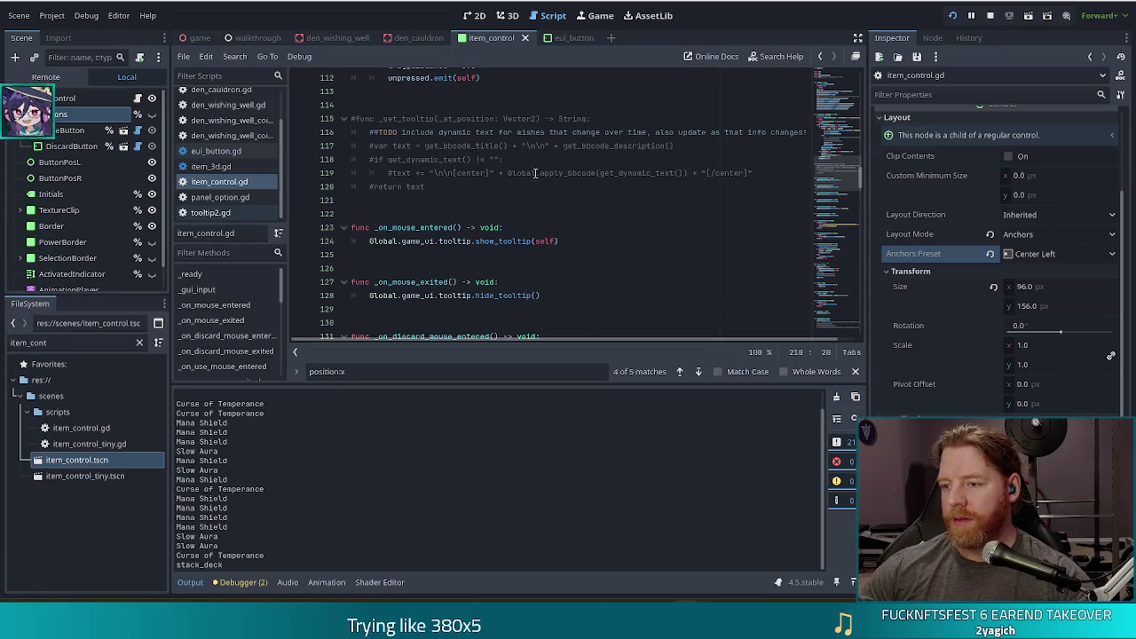
Stop the running game and relaunch the project from the toolbar.
click(631, 146)
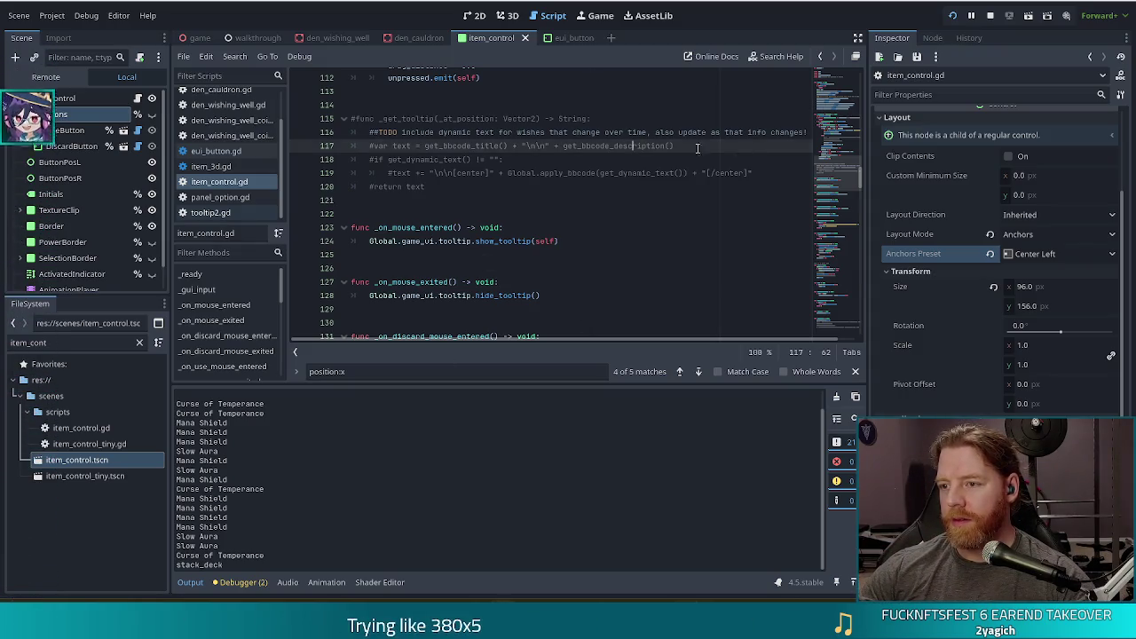
click(989, 17)
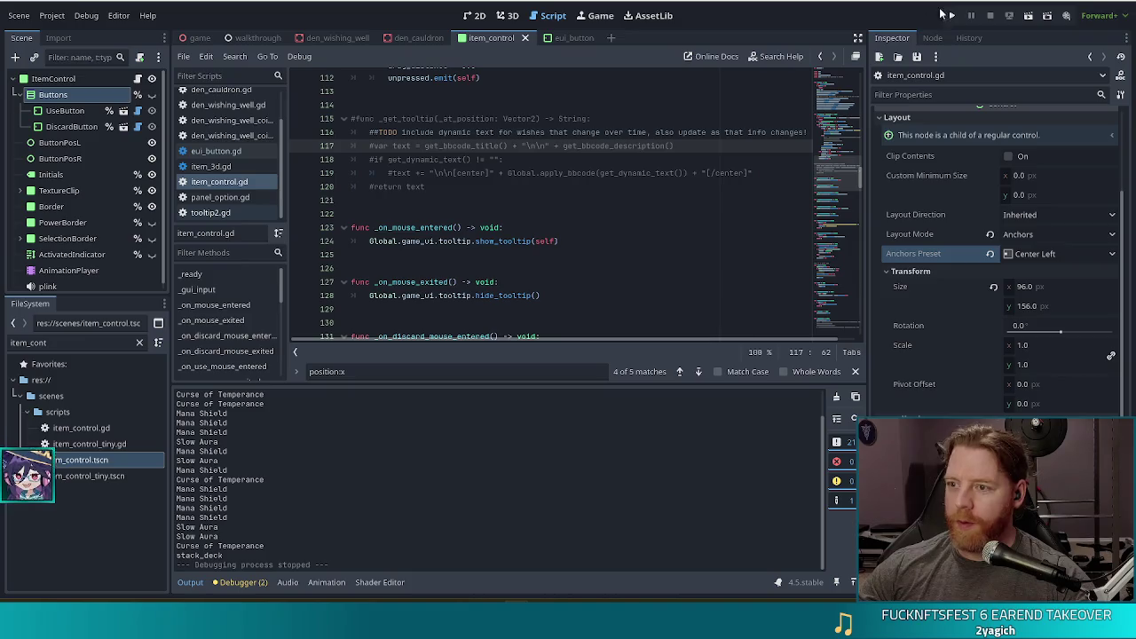
click(952, 16)
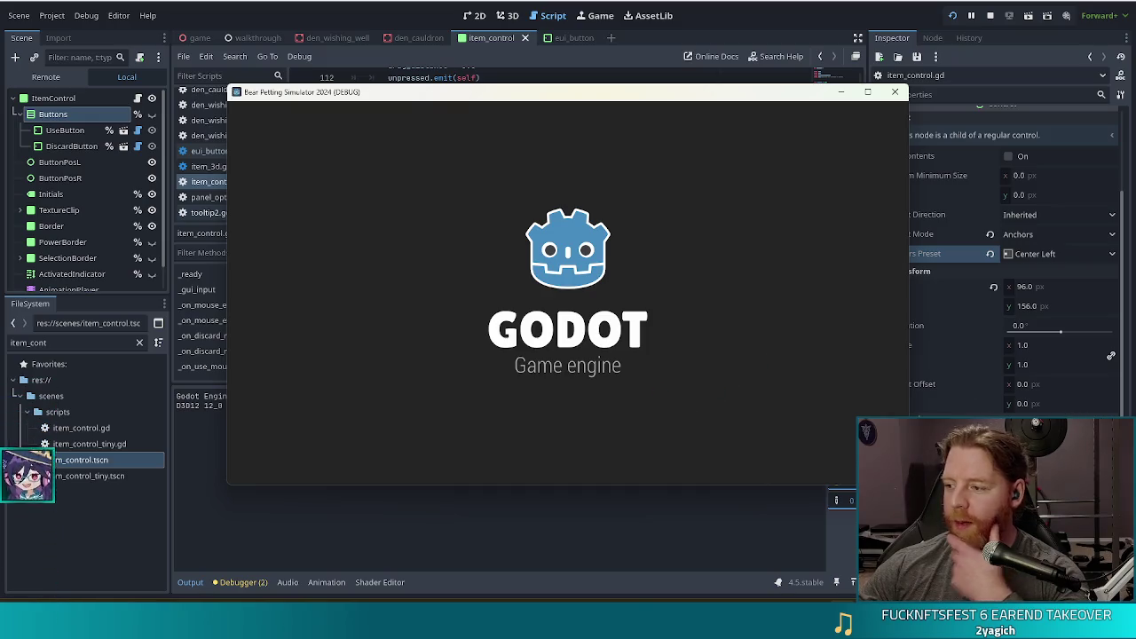
Start a new game, visit the merchant's shop and pet the bear, then switch back to the editor.
click(894, 92)
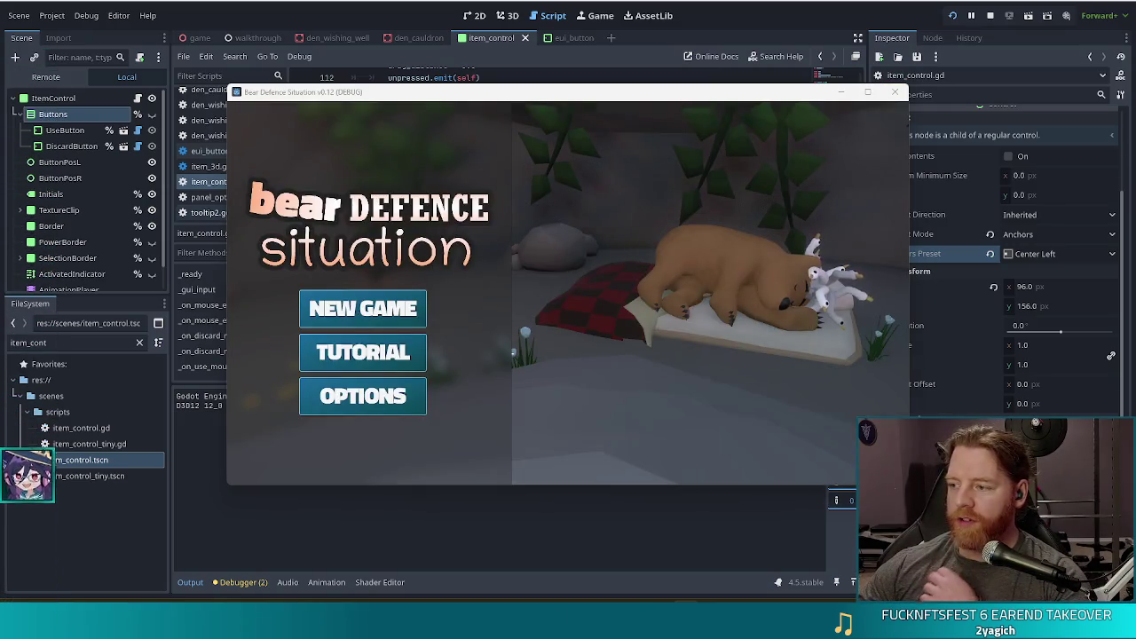
click(356, 308)
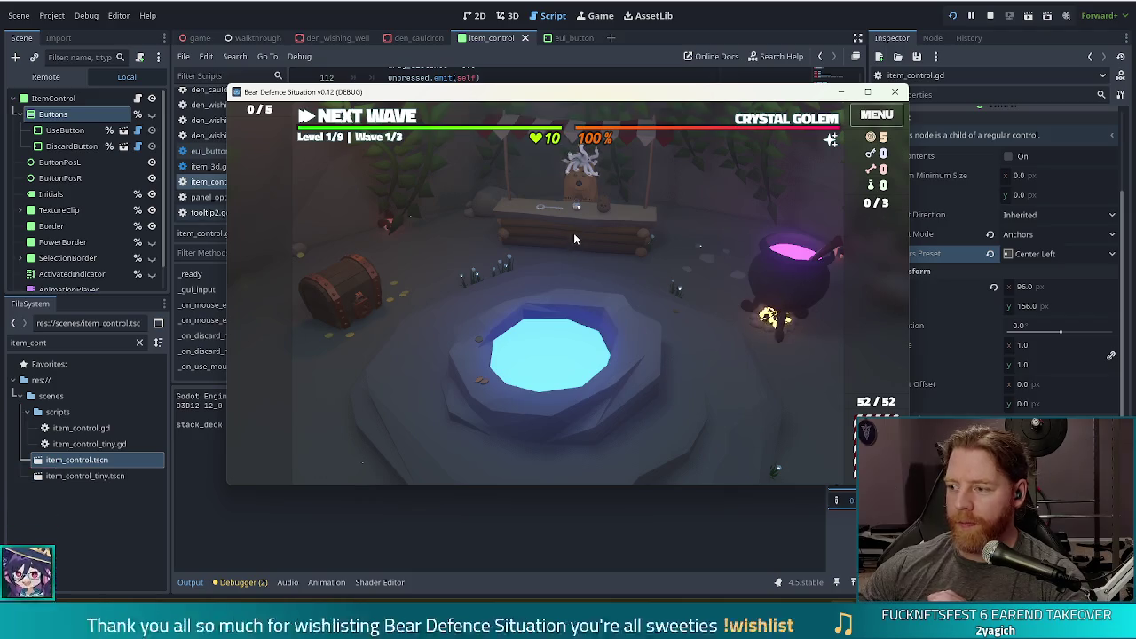
click(573, 233)
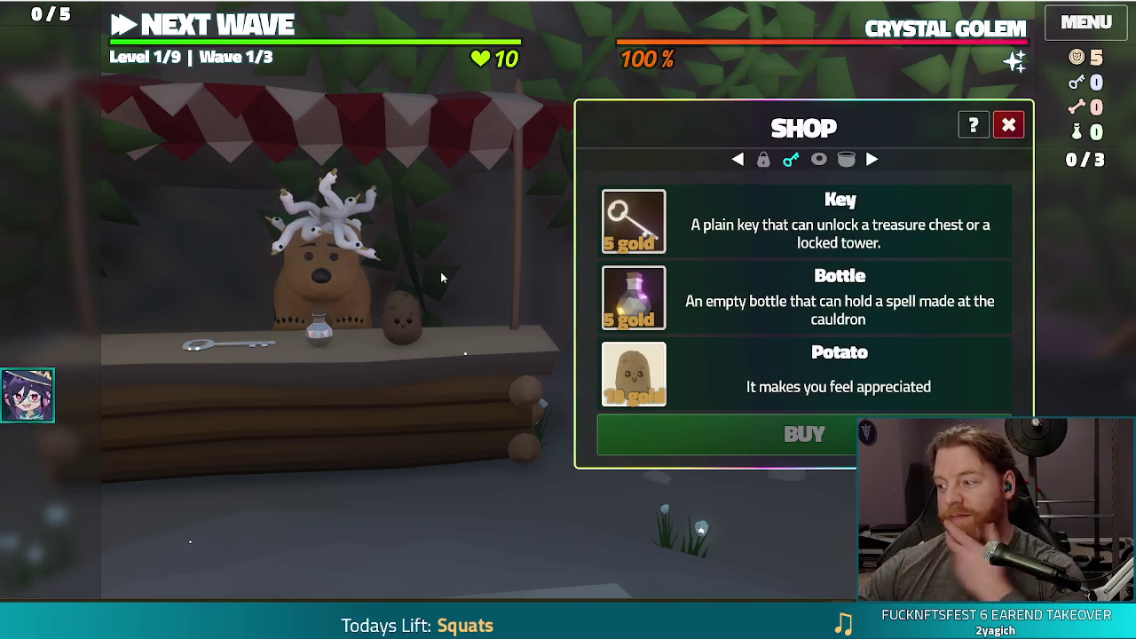
click(355, 280)
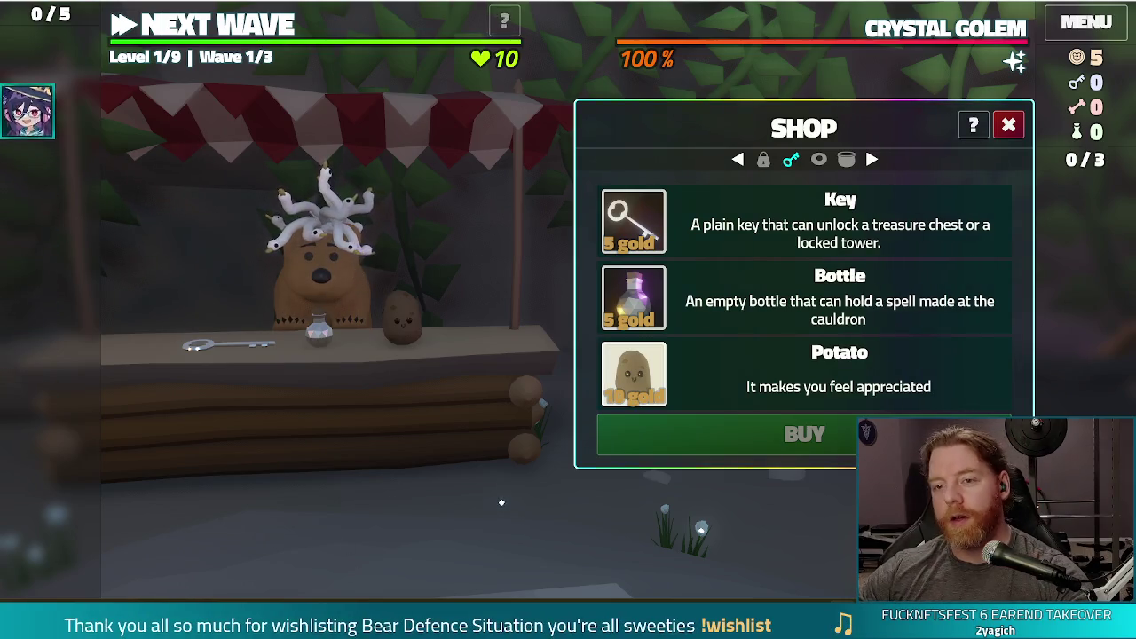
key(alt+Tab)
click(83, 344)
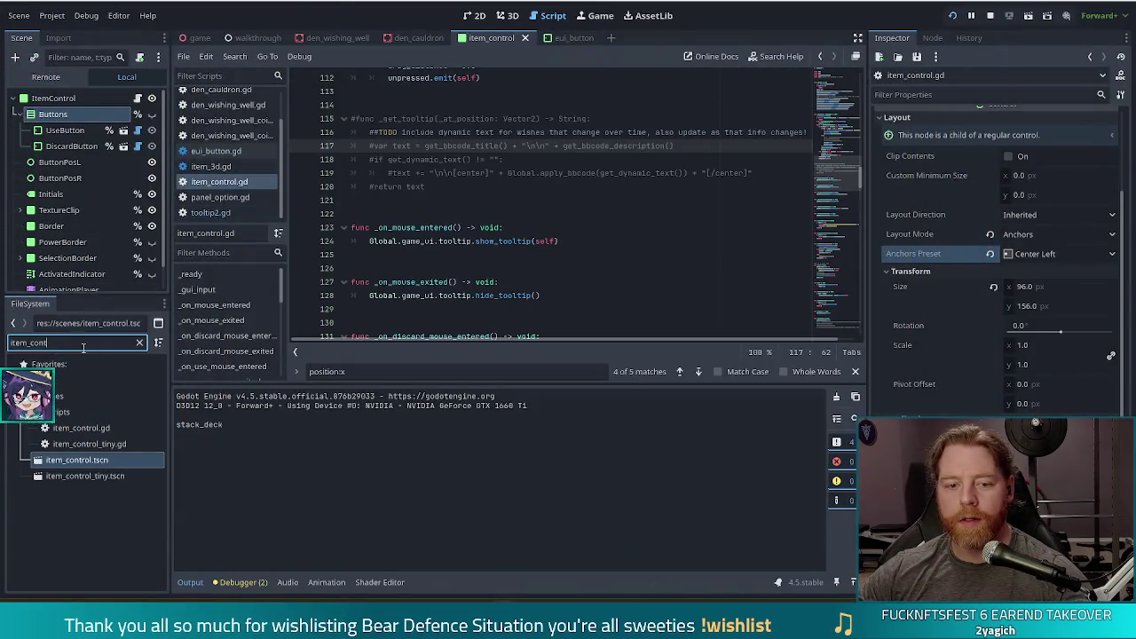
Filter files for 'megoo', open and save megoosea_strand.tscn, and zoom in on its goose in 3D.
text(megoo)
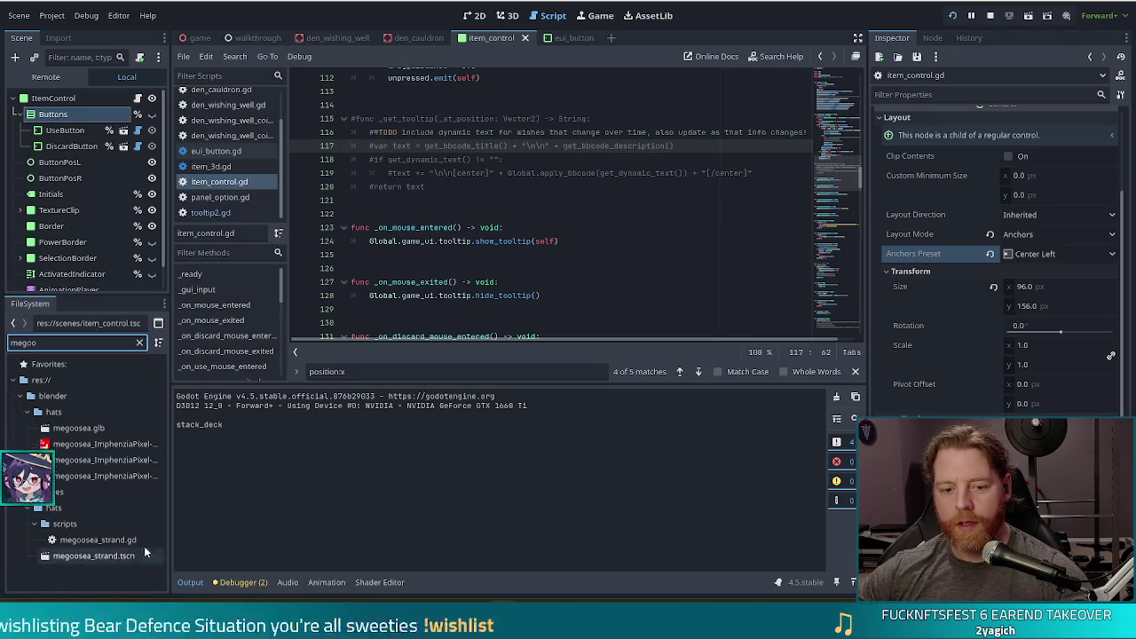
double_click(93, 556)
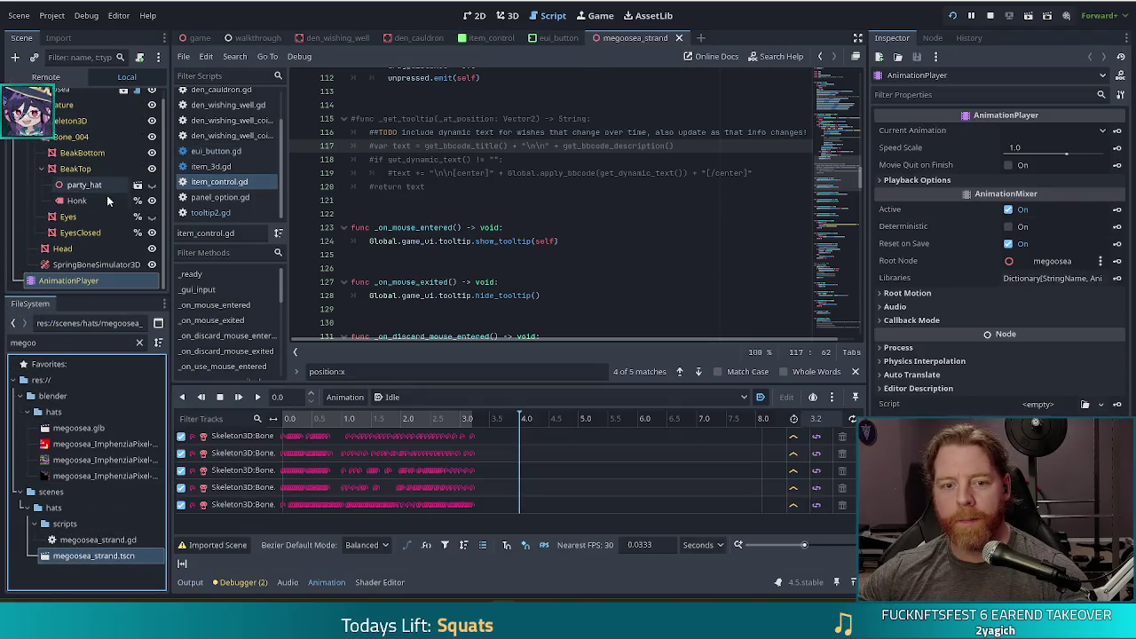
key(ctrl+s)
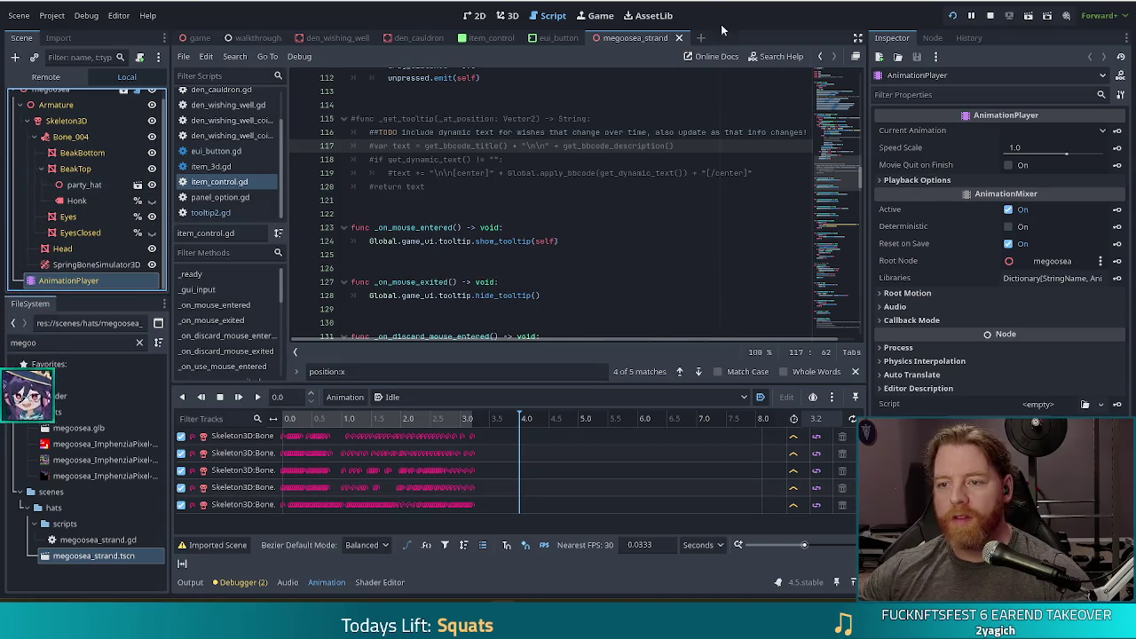
click(505, 15)
scroll(496, 227, up, 5)
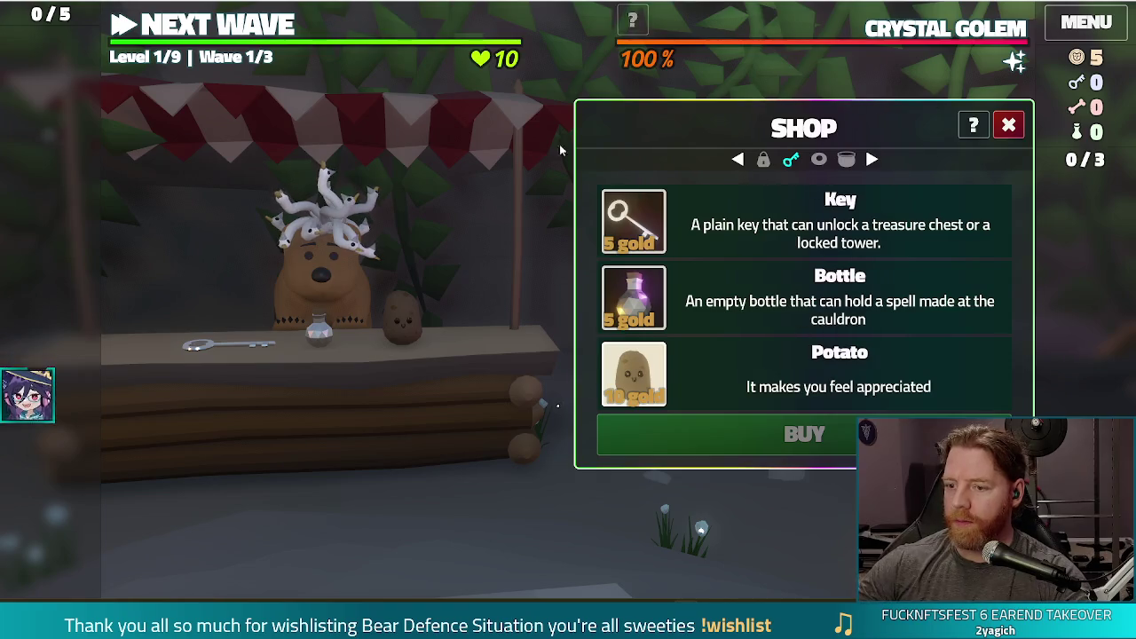
Close the shop, spend 5 gold at the wishing well on Training Wheels, and pick two hand cards.
click(1008, 125)
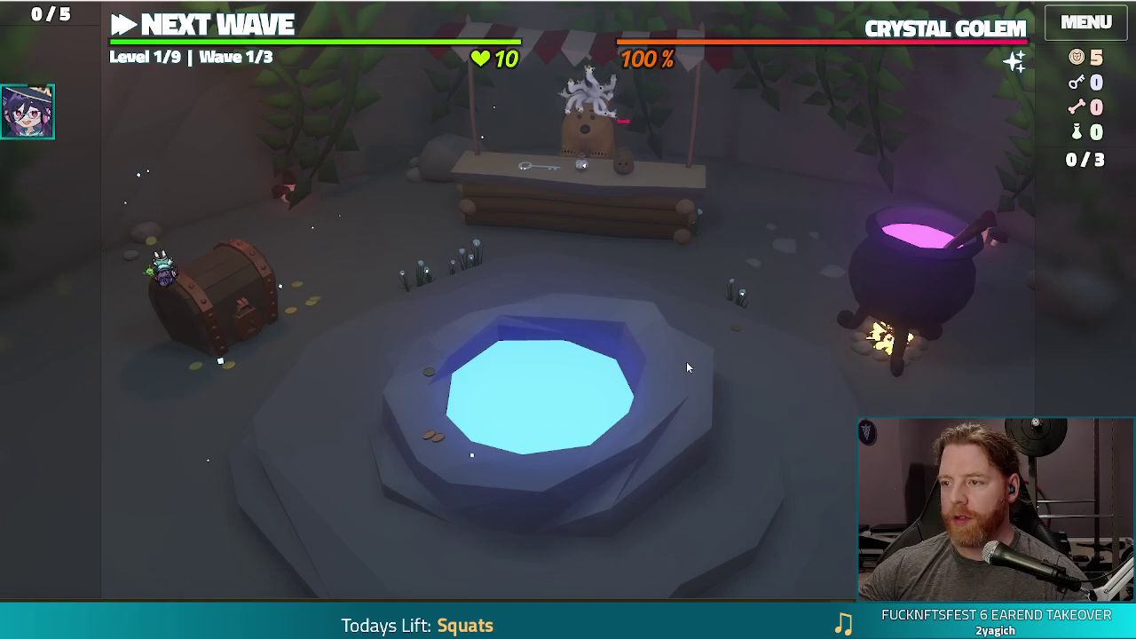
click(646, 365)
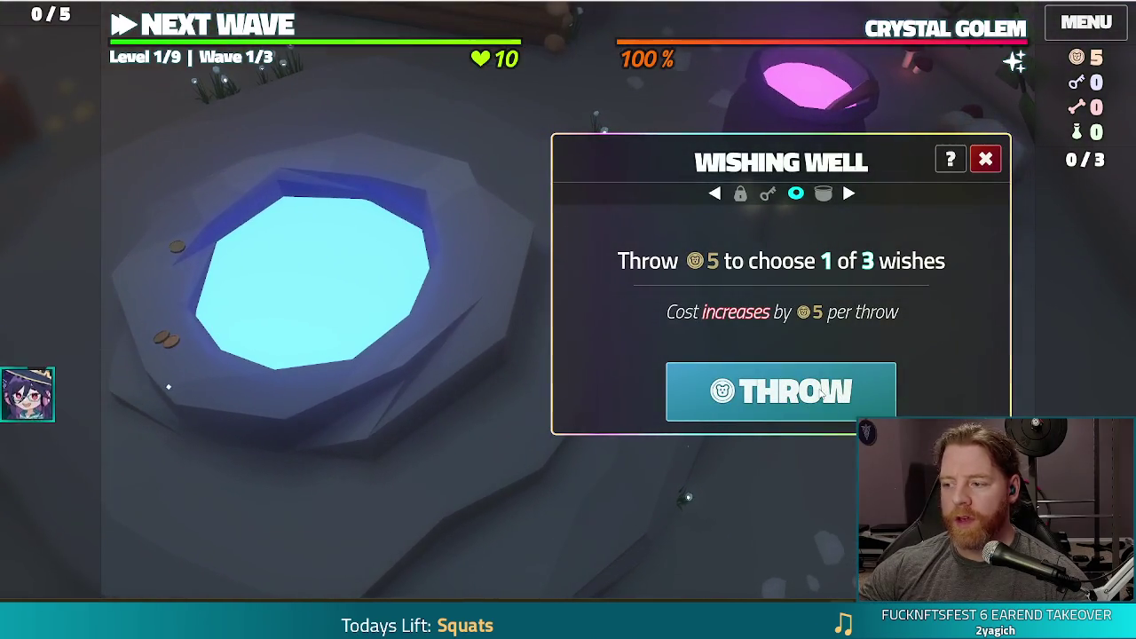
click(821, 389)
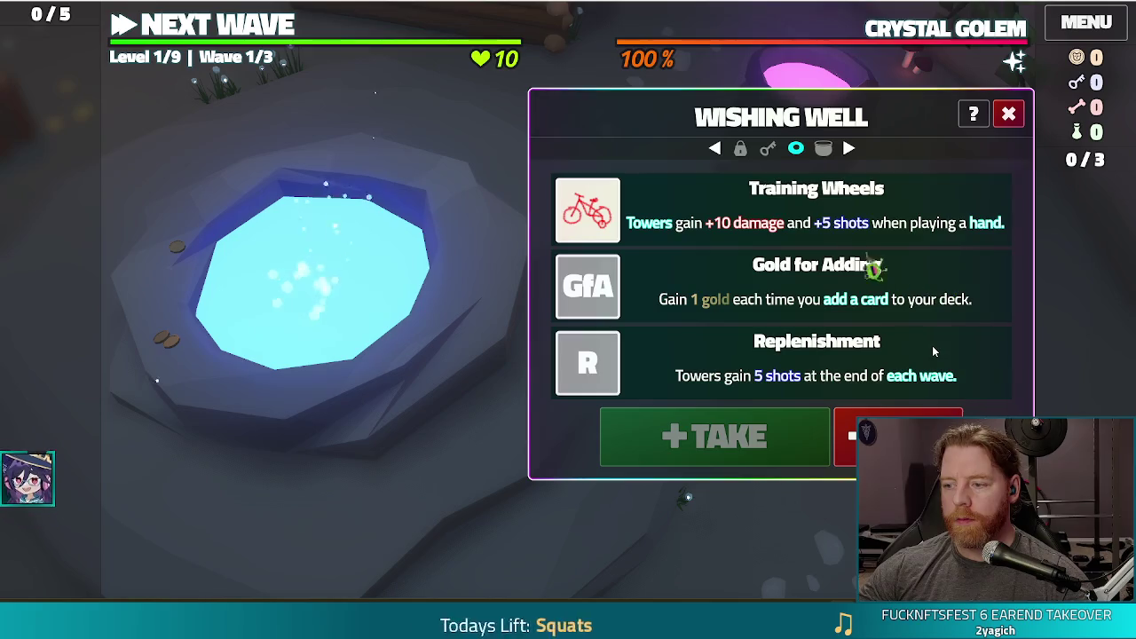
click(675, 204)
click(714, 435)
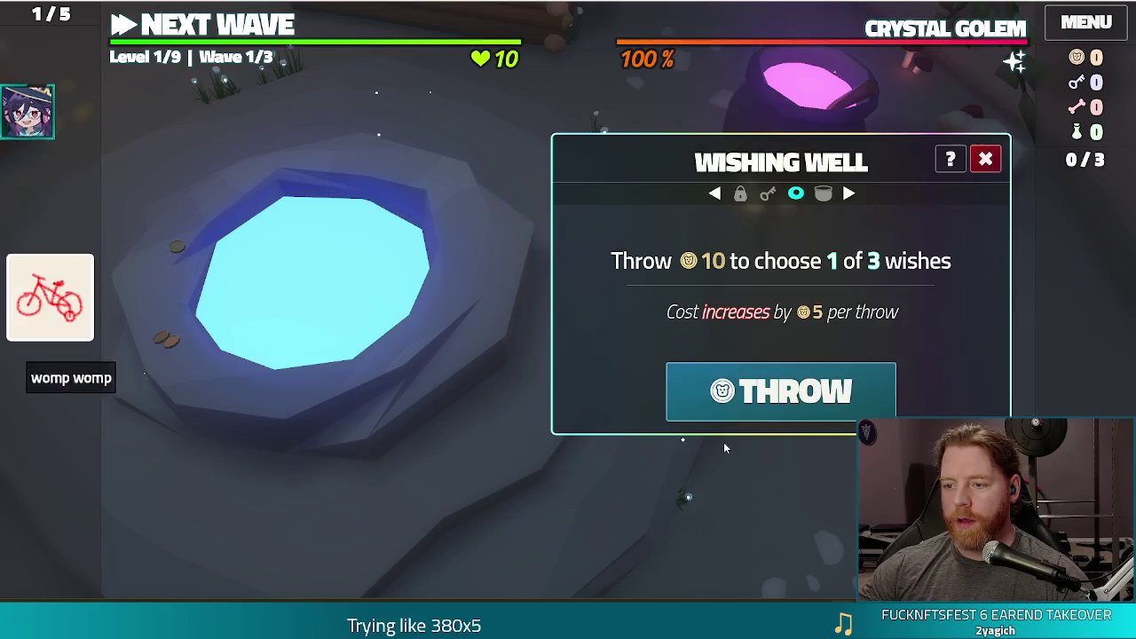
click(197, 40)
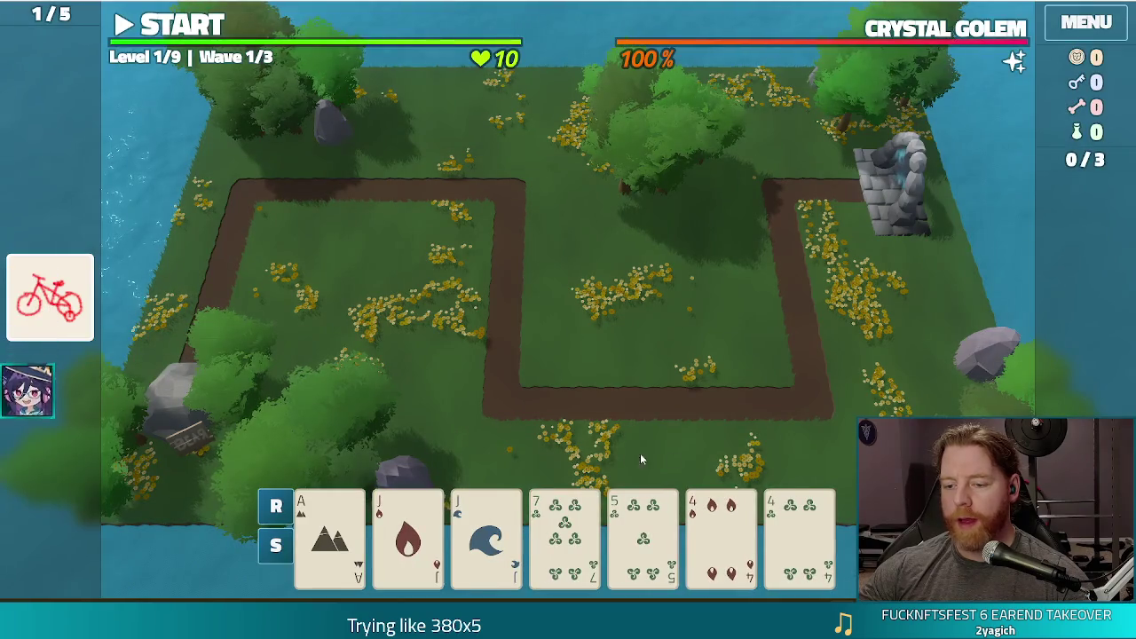
click(733, 531)
click(799, 533)
Play the two 4s and two Jacks as a Ballista Tower inside the path loop and start wave 1.
click(486, 533)
click(408, 532)
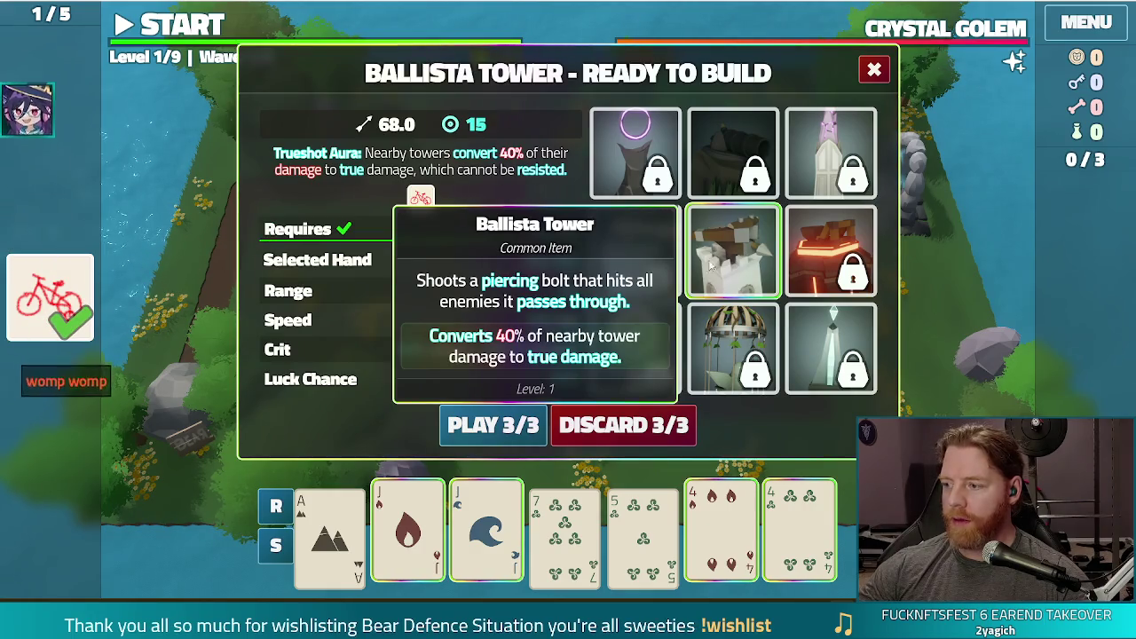
click(539, 426)
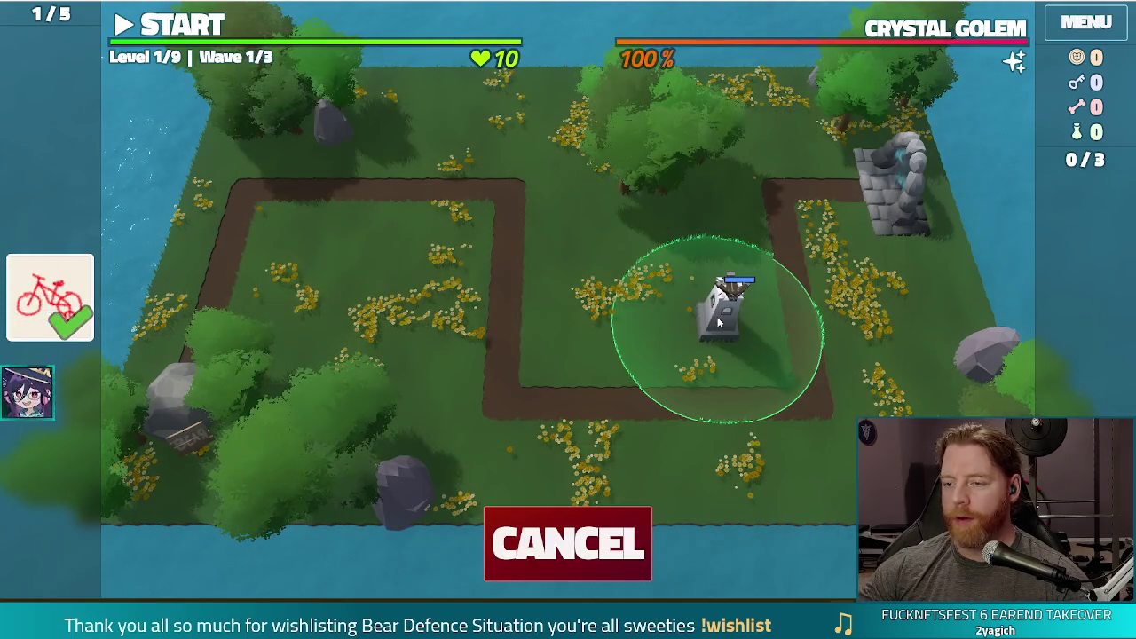
click(728, 306)
click(207, 27)
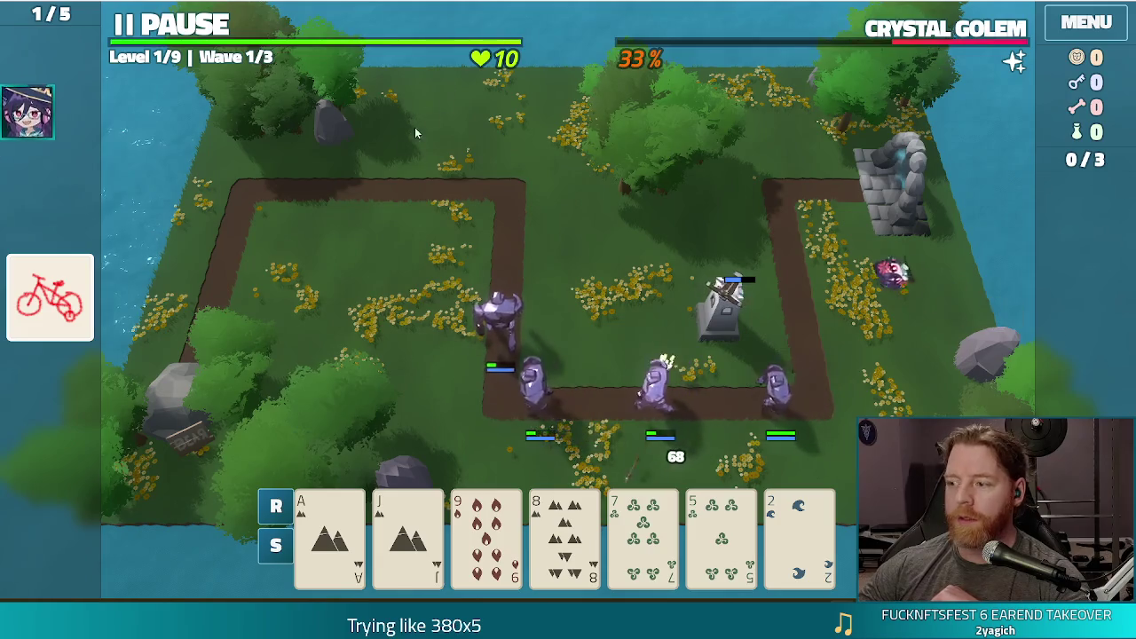
Pause the game mid-wave while the Crystal Golems advance along the path.
click(194, 27)
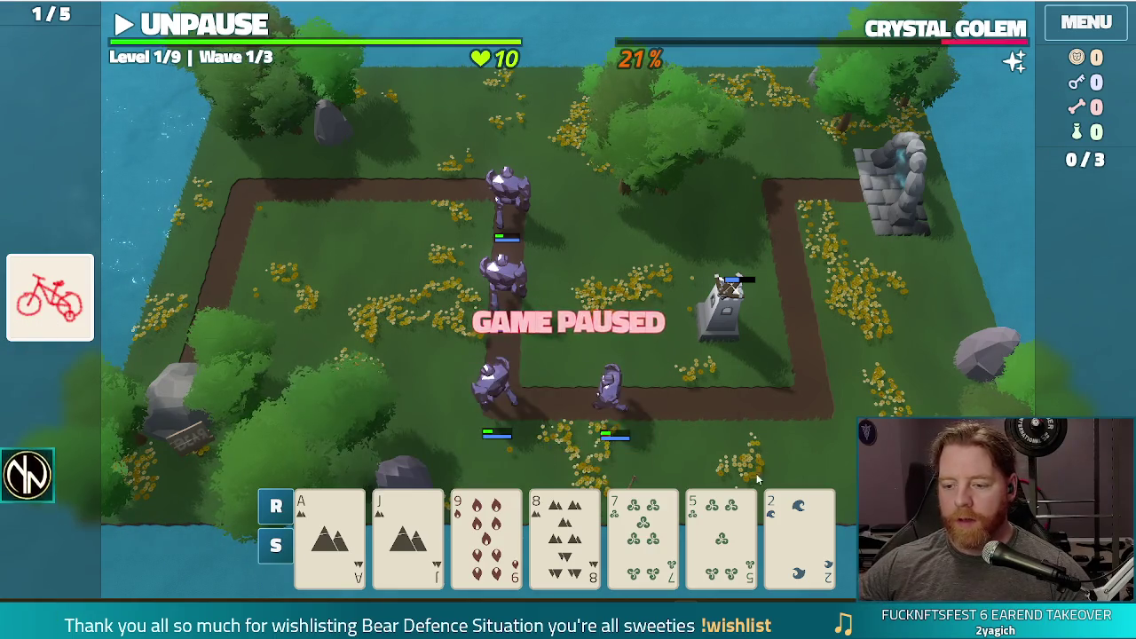
Discard three cards, including the 7 of Wind and 8 of Earth, for fresh ones.
click(772, 539)
click(642, 533)
click(565, 533)
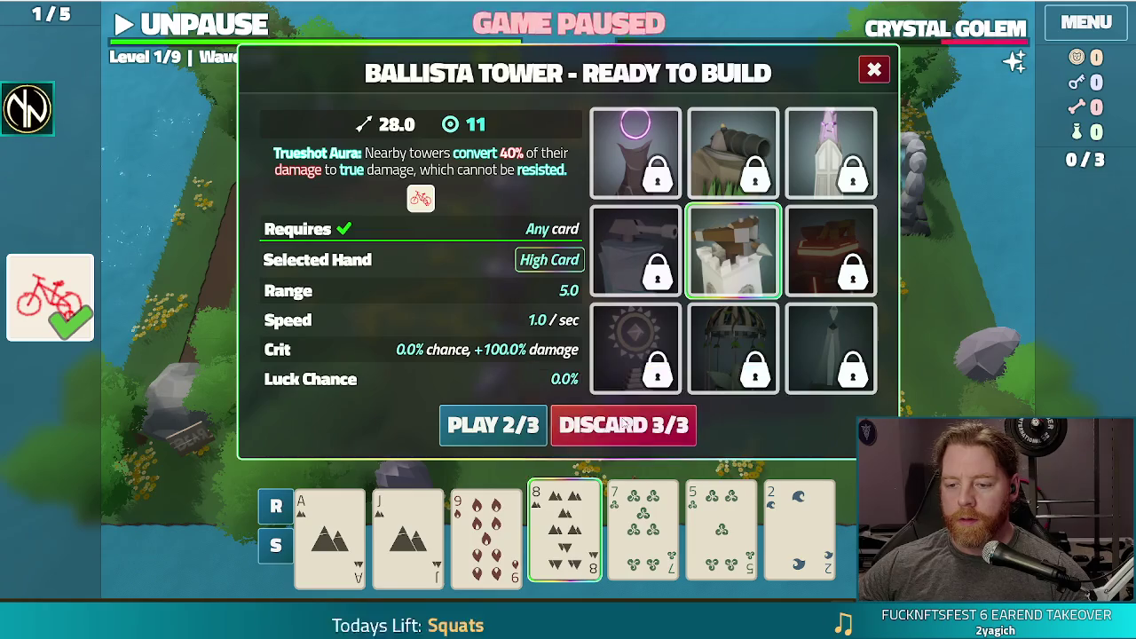
click(493, 425)
Play Aces and 9s as a Two Pair Ballista beside the path, then resume the wave.
click(329, 533)
click(408, 532)
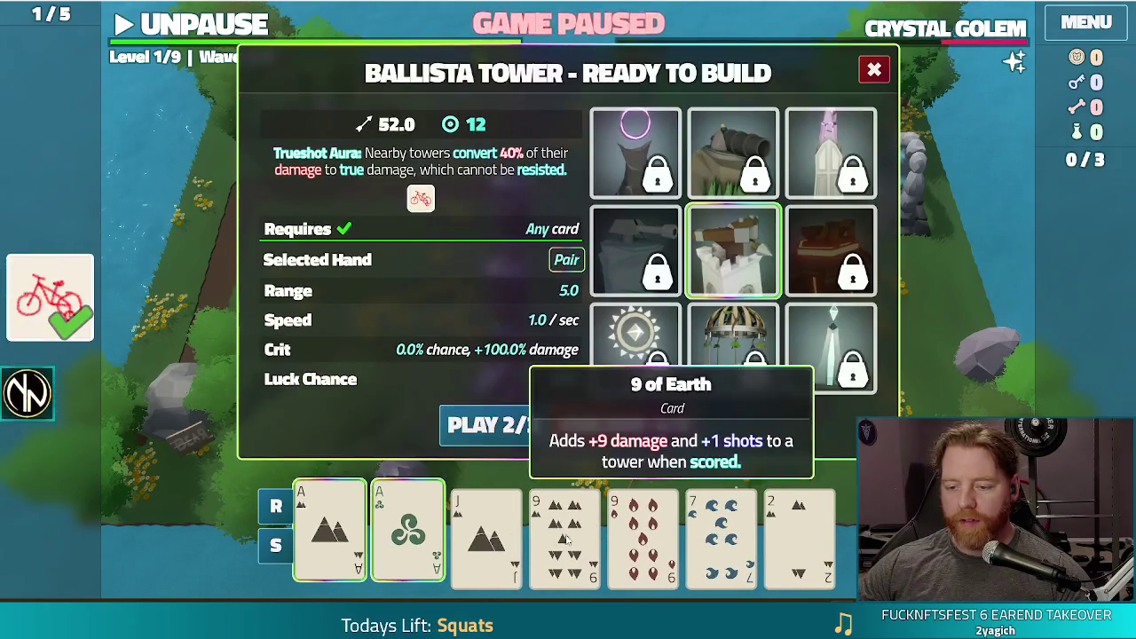
click(564, 532)
click(642, 532)
click(489, 424)
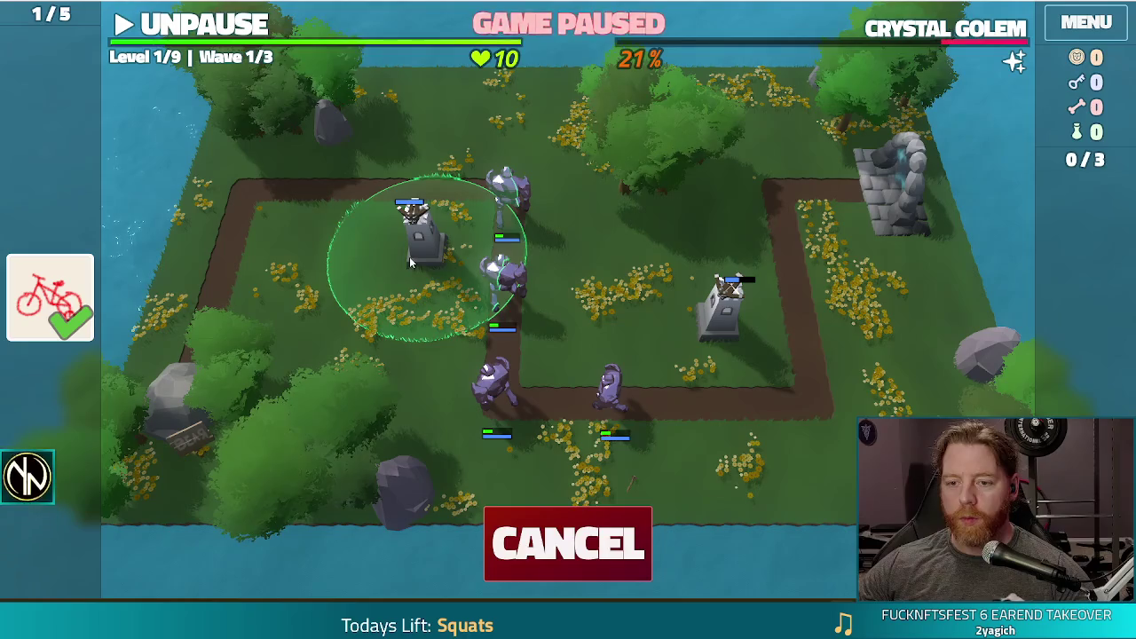
click(409, 256)
key(space)
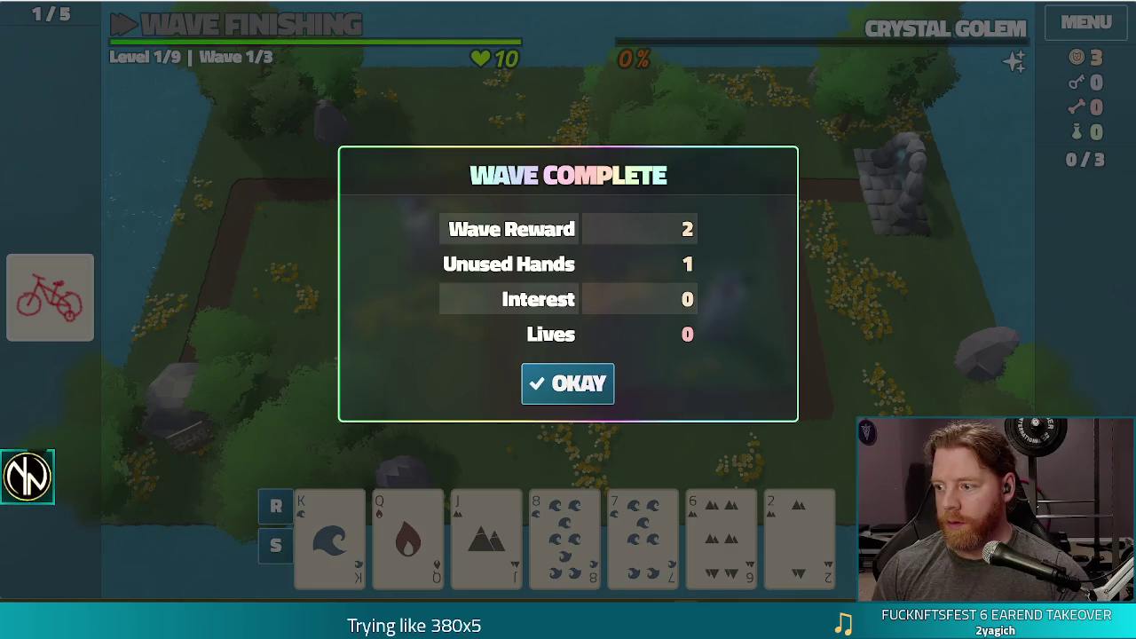
Dismiss the Wave Complete summary, stop the running game, and show the debugger output.
click(537, 380)
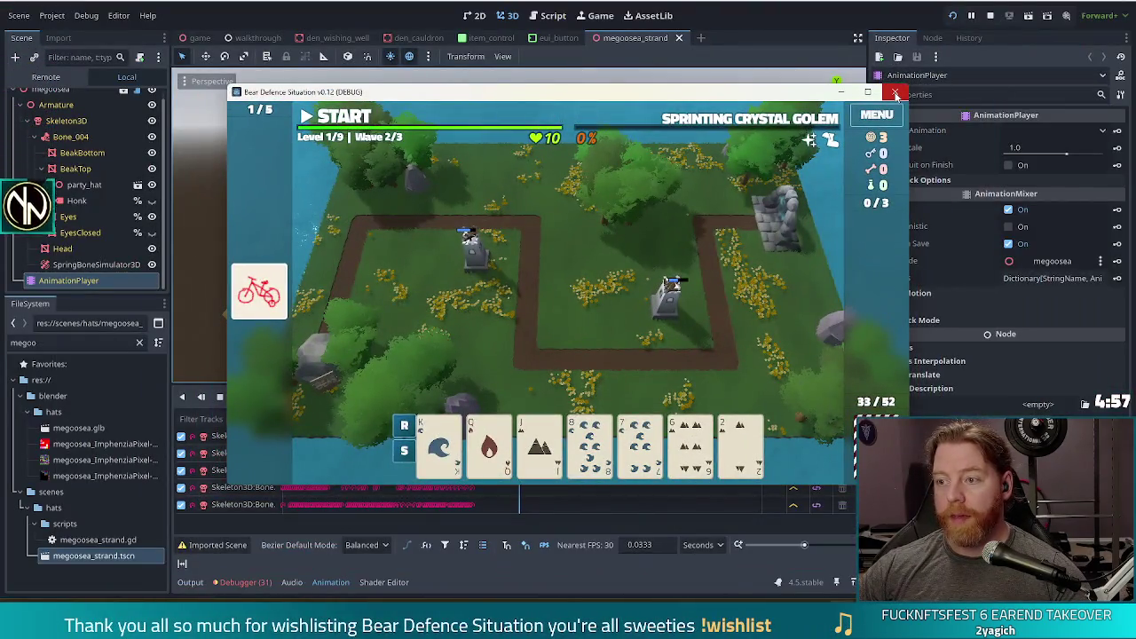
click(889, 95)
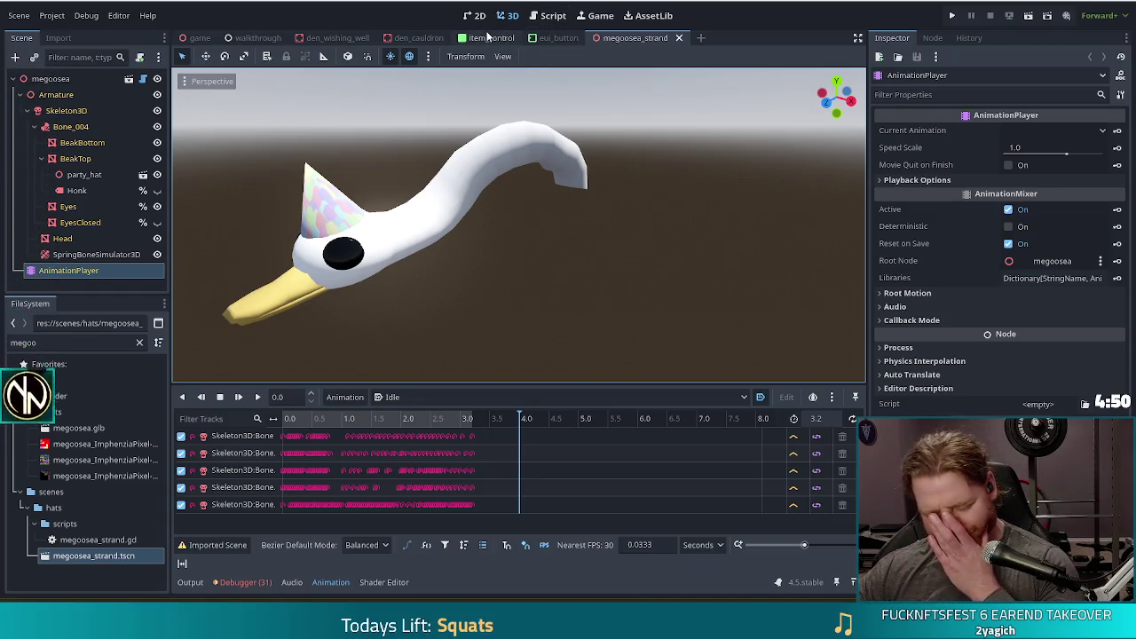
click(251, 582)
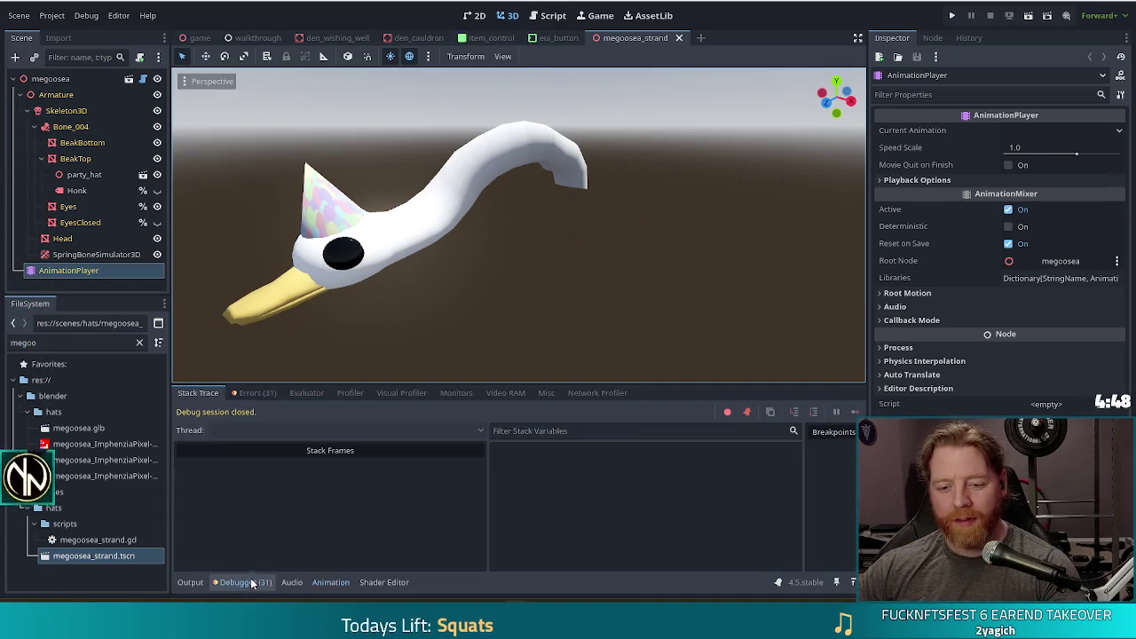
Jump from the %Buttons node-not-found error to item_control.gd line 21, then close the goose and eui_button scenes.
click(254, 396)
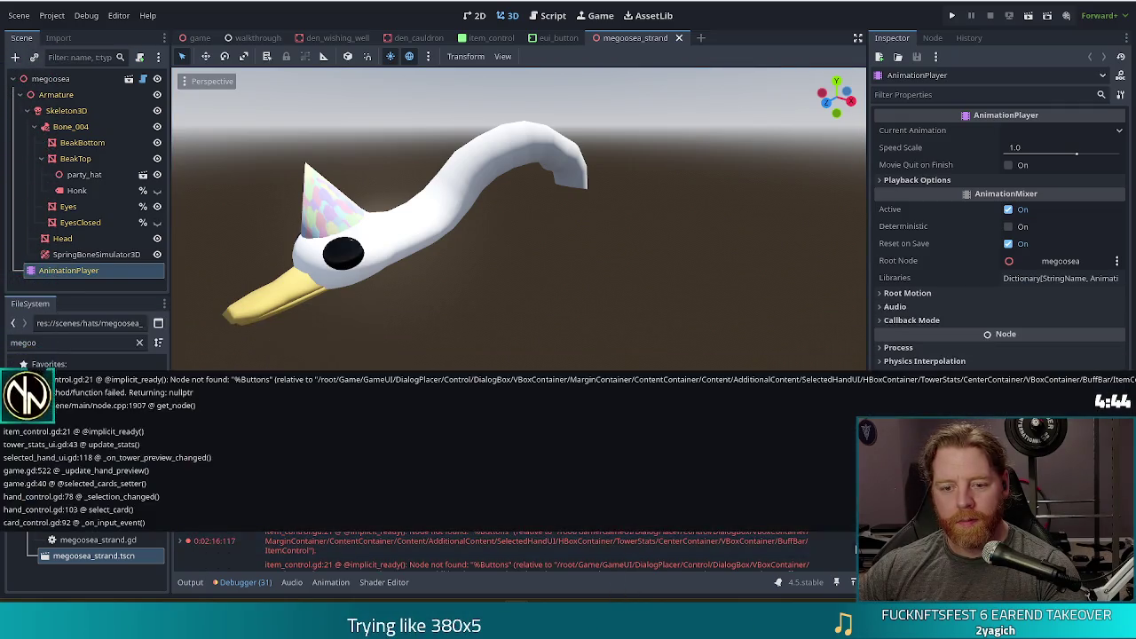
double_click(414, 470)
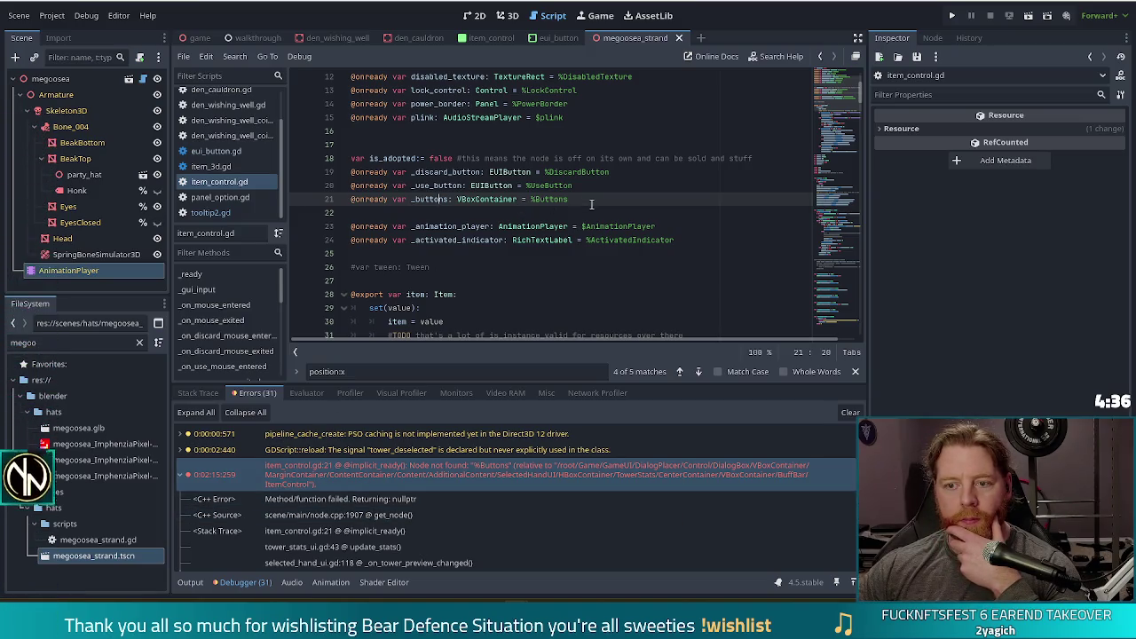
click(677, 38)
click(600, 38)
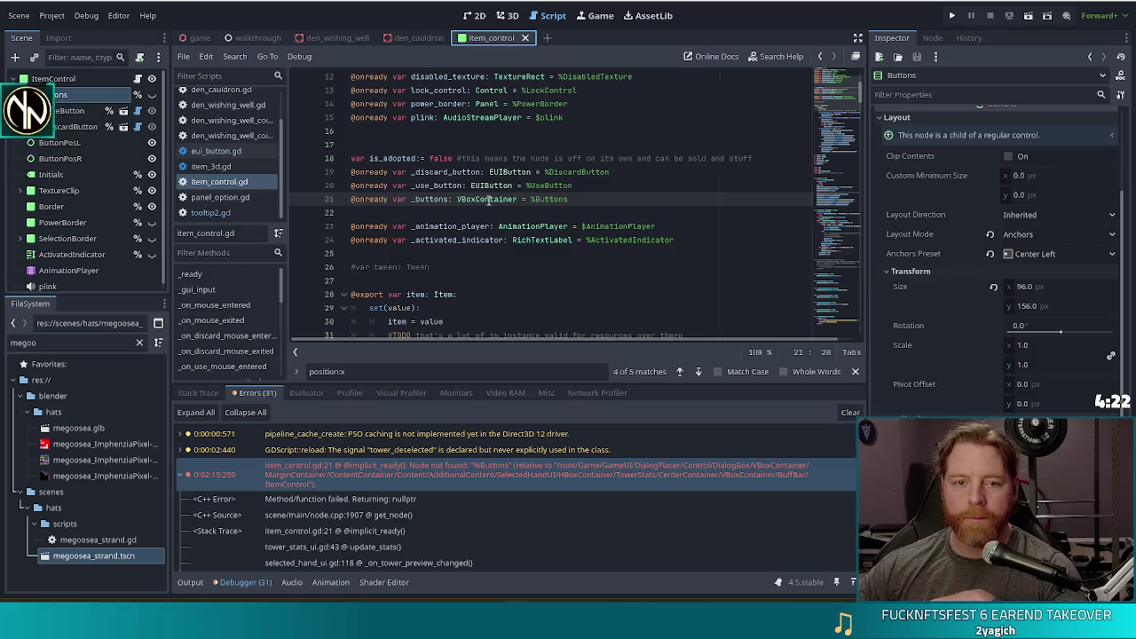
mouse_move(489, 199)
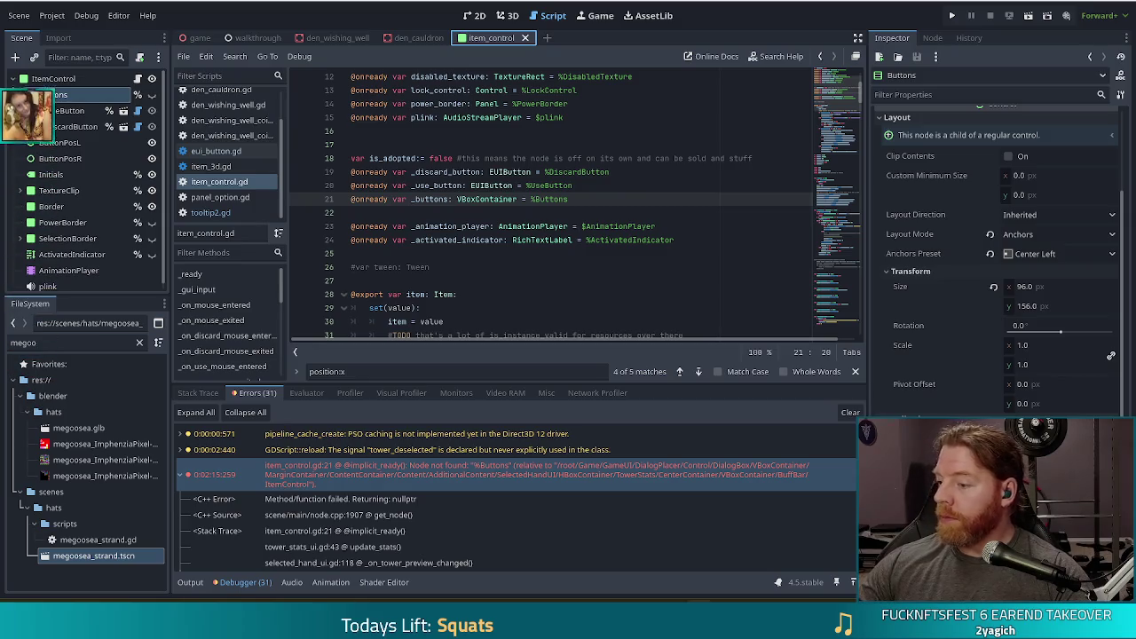
Put the caret on the _discard_button line 19 and drag the screenshot browser window over Godot.
click(468, 172)
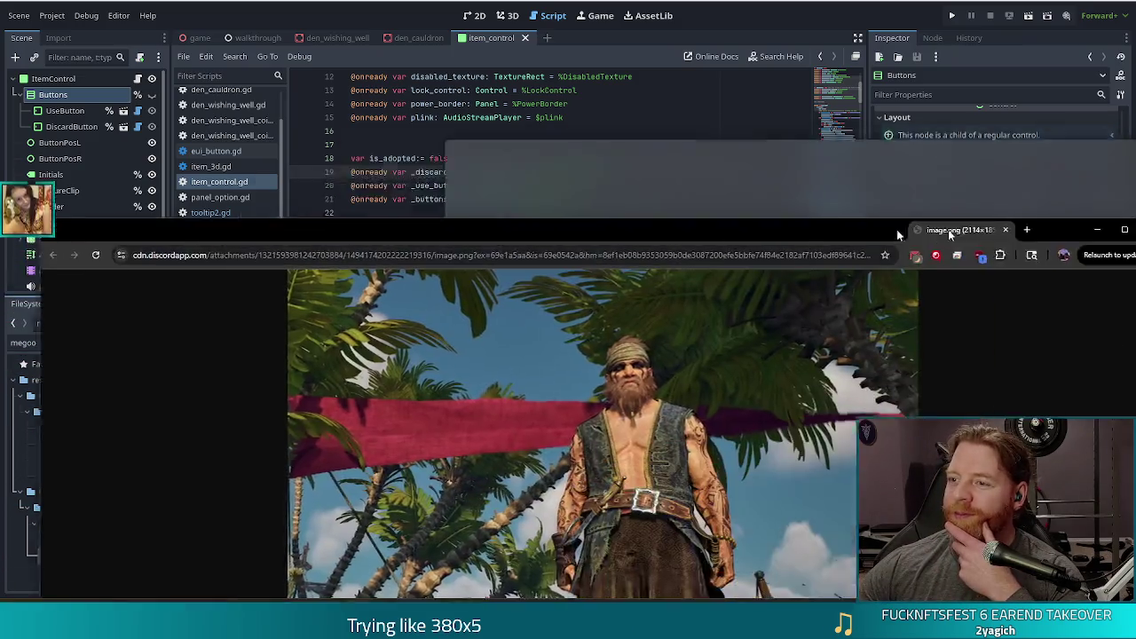
mouse_move(896, 229)
mouse_down()
mouse_move(779, 57)
mouse_move(781, 2)
mouse_up()
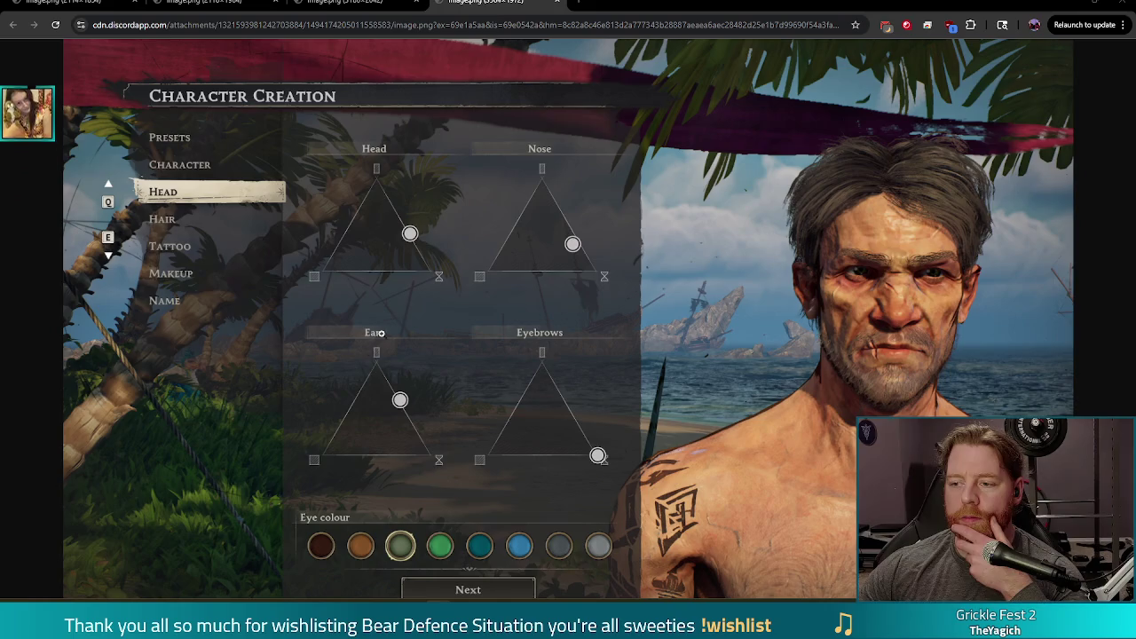
Flip back through the Presets screenshot to the full-body pirate character-selection image.
key(ctrl+shift+Tab)
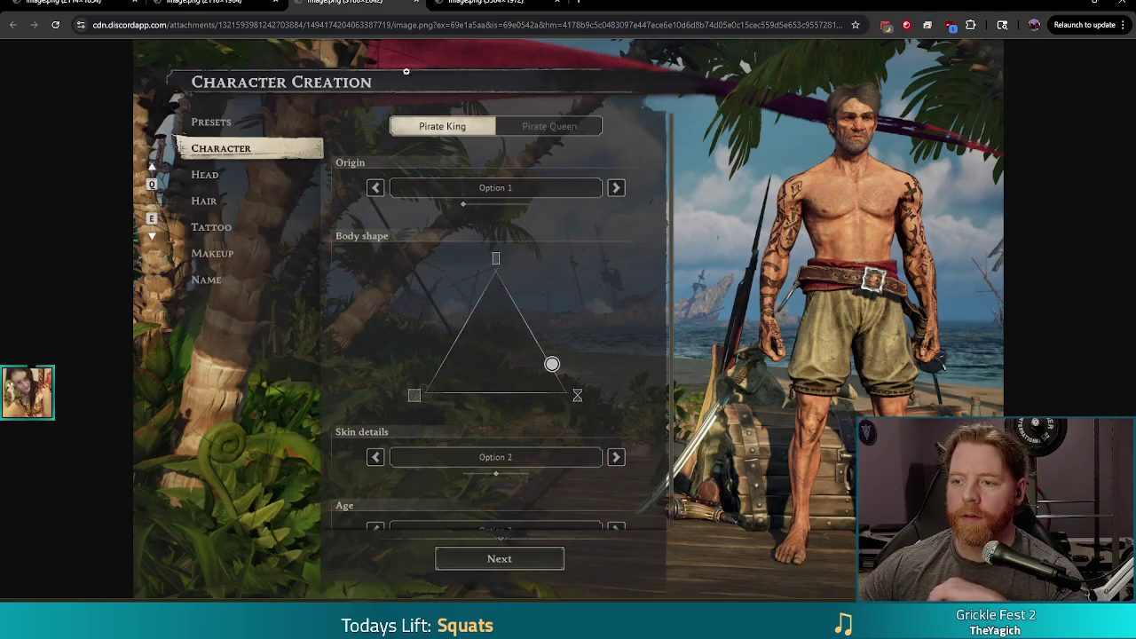
click(217, 3)
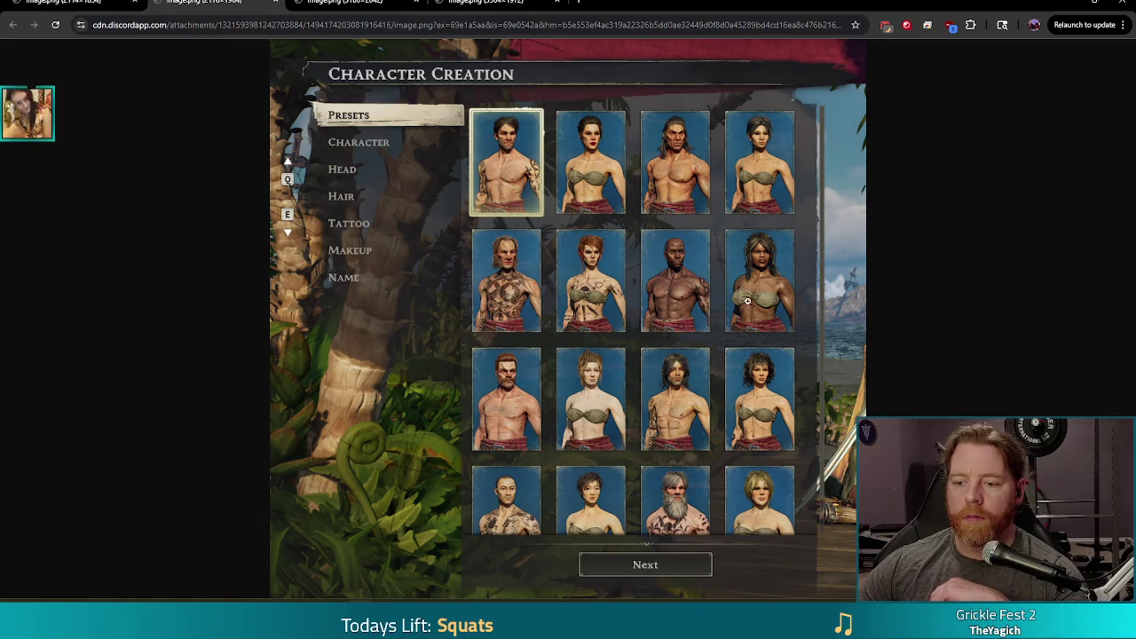
key(ctrl+Tab)
key(ctrl+Tab)
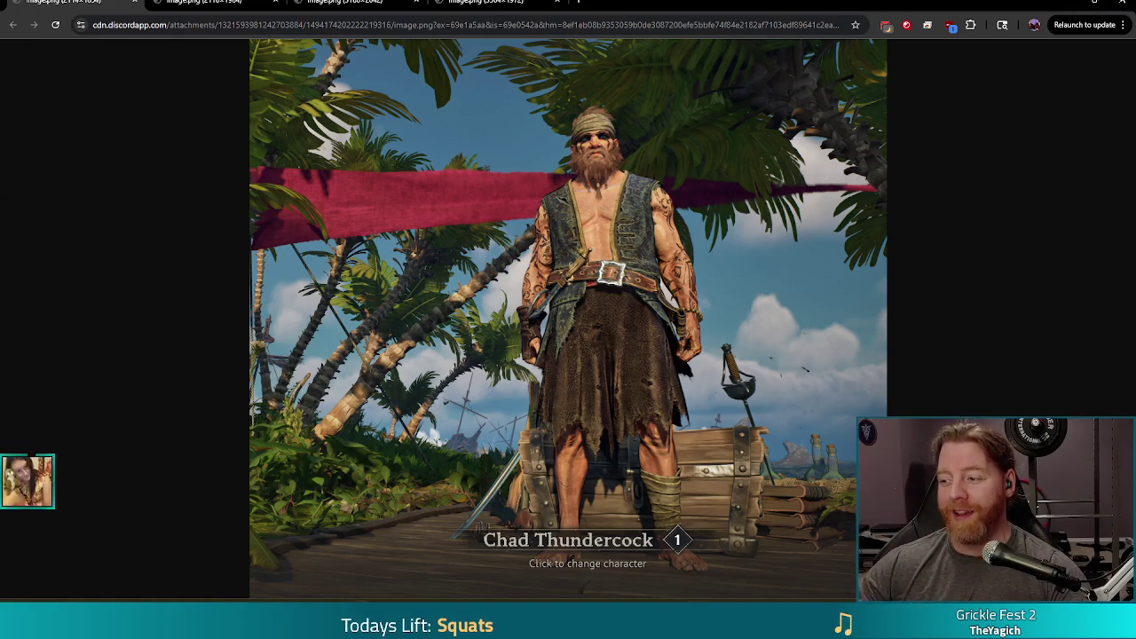
Close the Chrome screenshot window.
click(1123, 3)
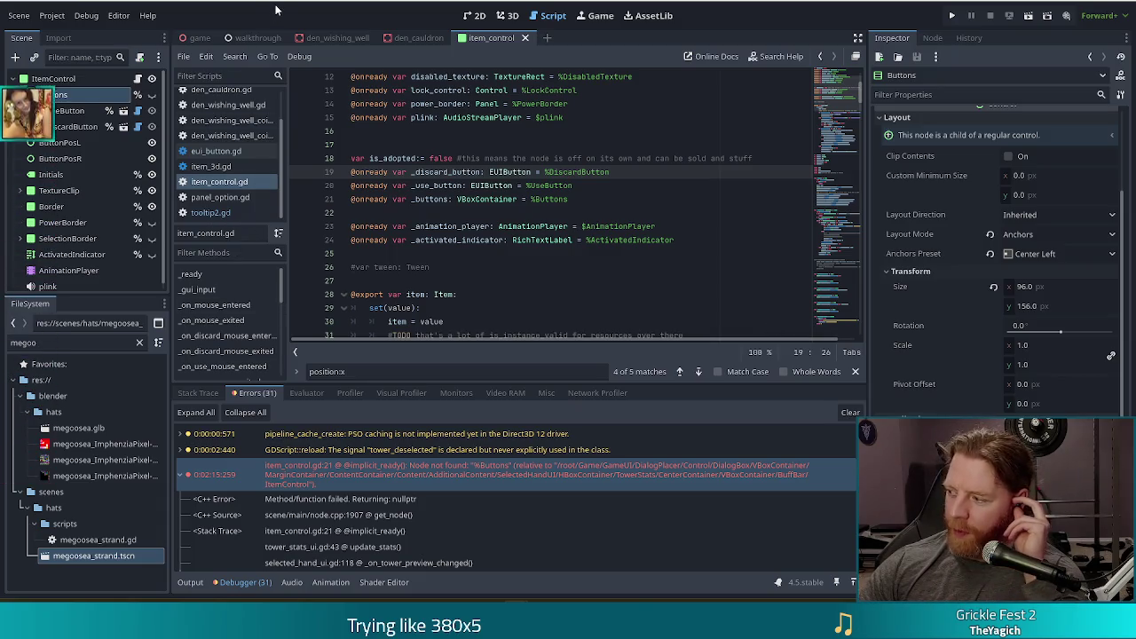
Scroll item_control.gd to the _gui_input handler's _buttons show and reposition code (lines 88–107).
click(508, 215)
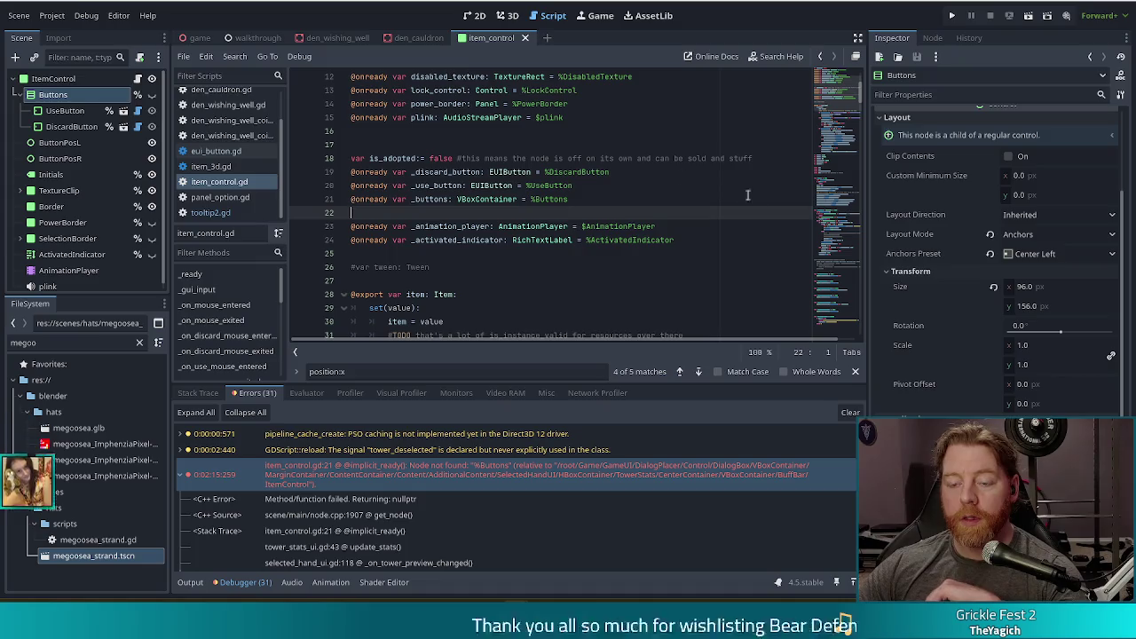
click(512, 240)
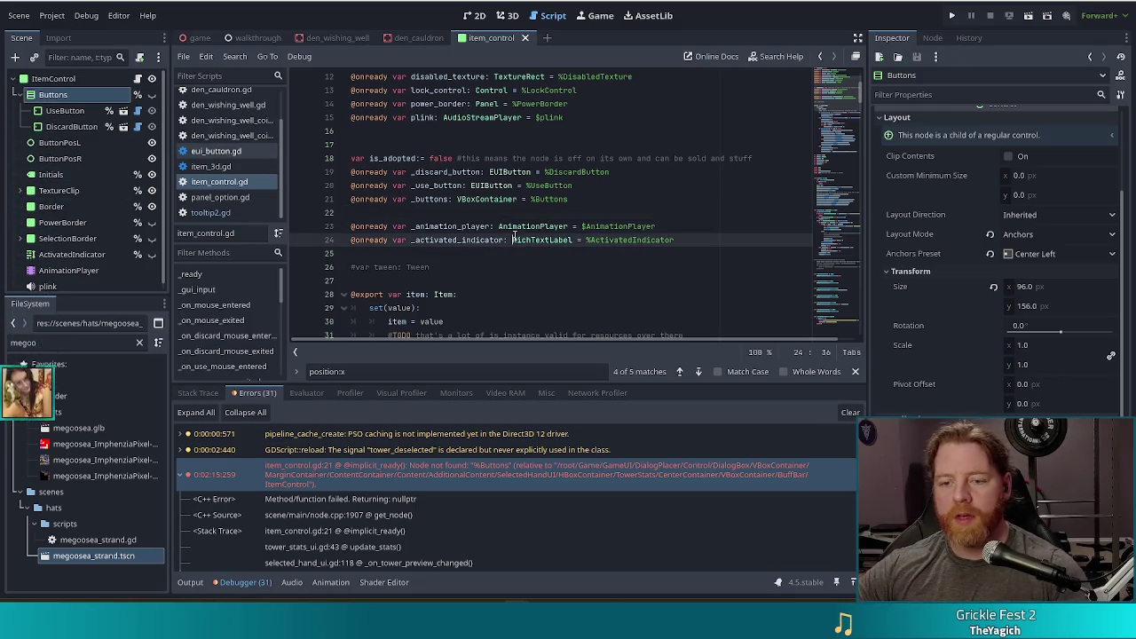
scroll(517, 249, down, 4)
click(845, 176)
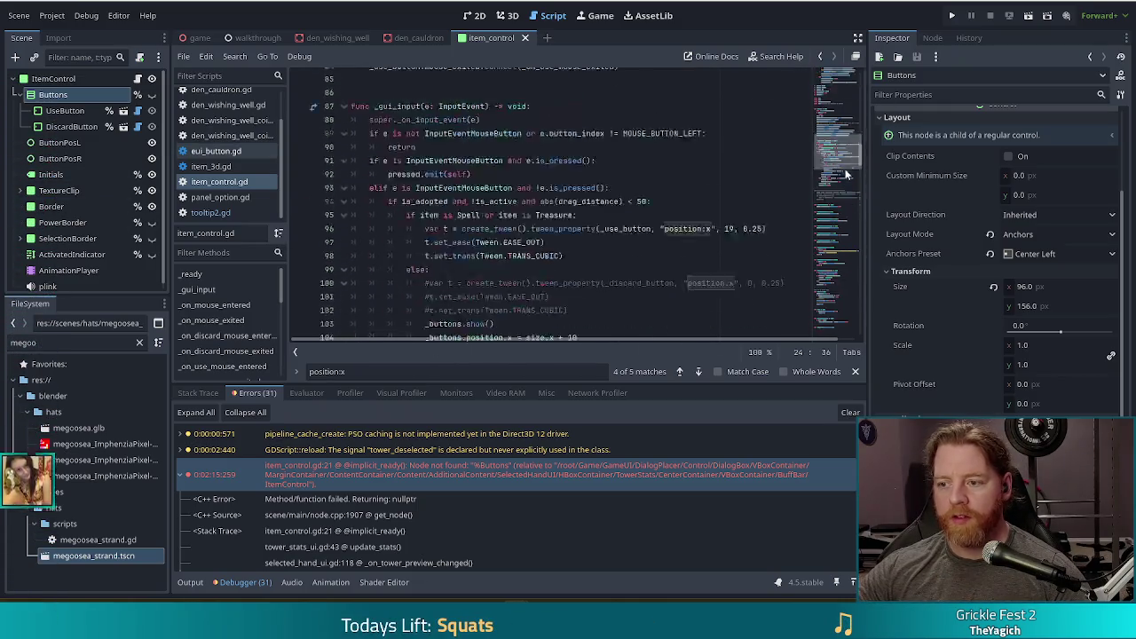
scroll(845, 177, up, 6)
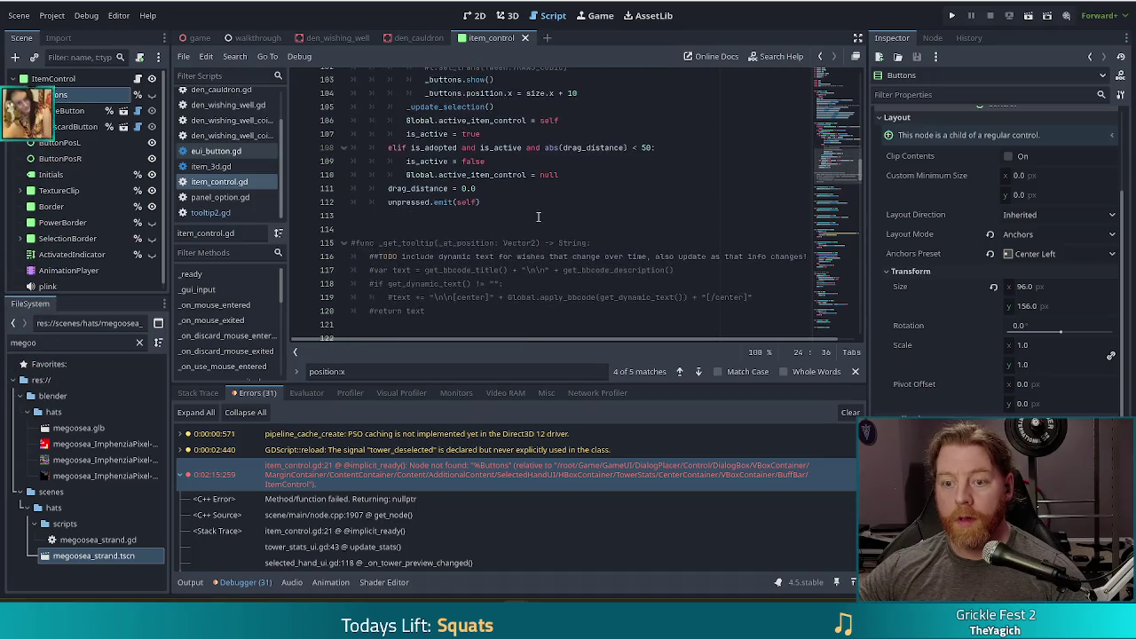
scroll(543, 222, up, 1)
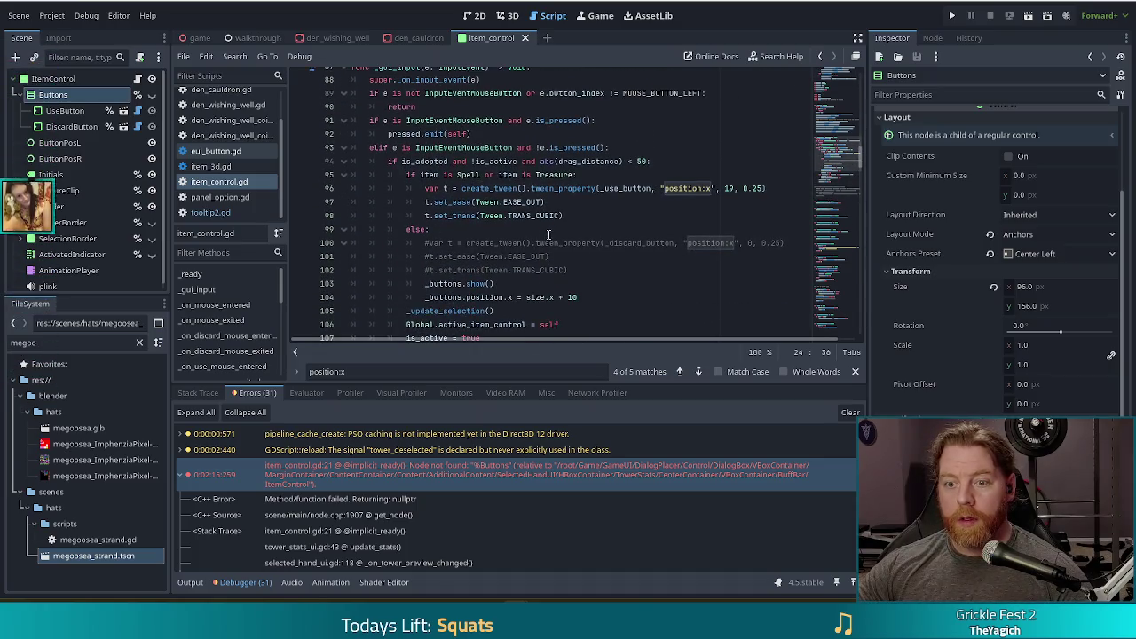
click(576, 269)
Comment out the use-button tween on lines 96–98 and paste the _buttons.show() and position lines beneath it.
drag(592, 298, 588, 267)
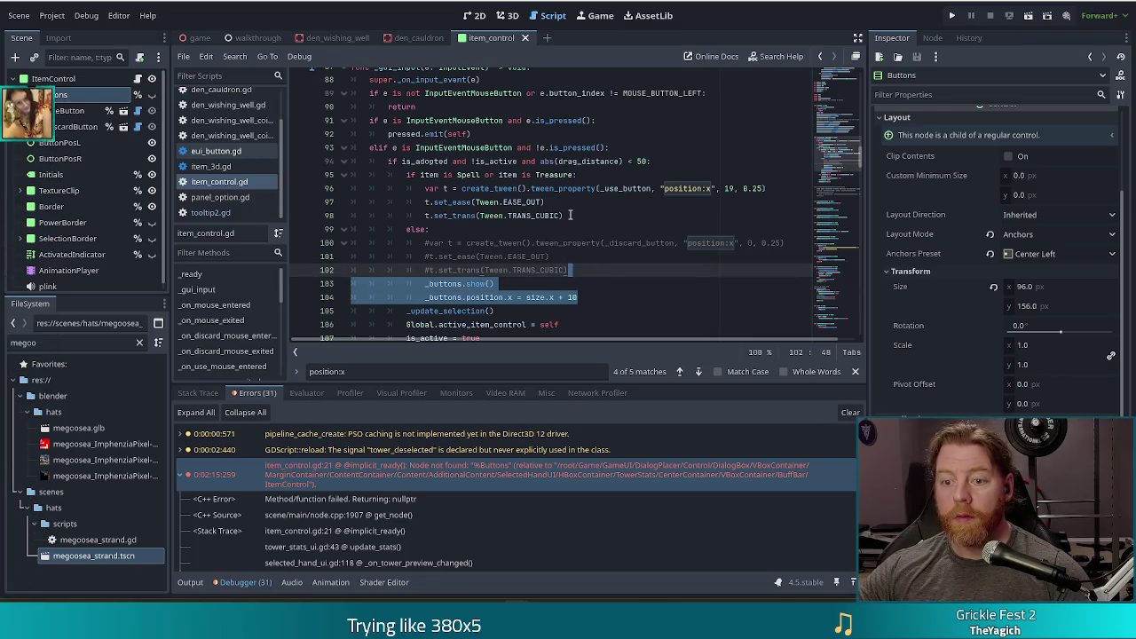
drag(571, 215, 568, 189)
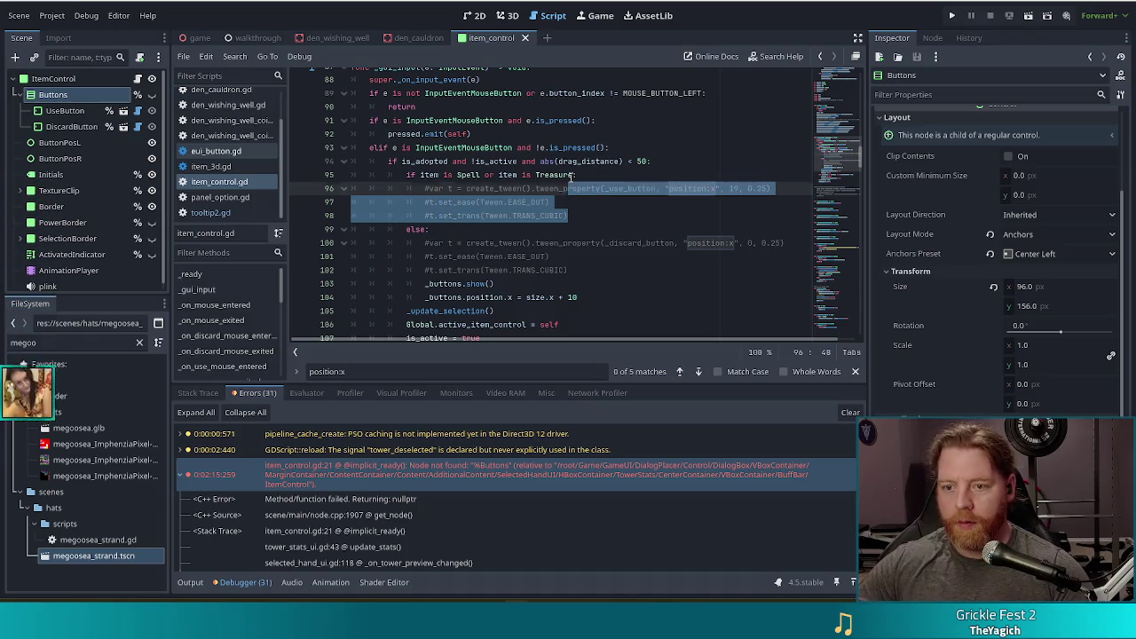
key(ctrl+k)
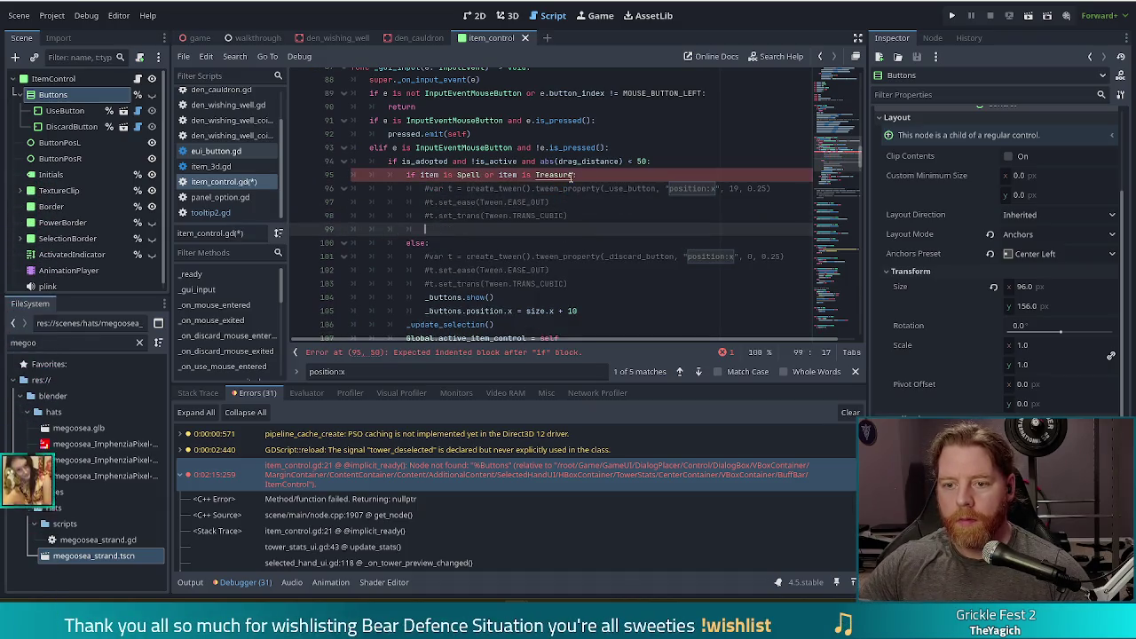
text(_buttons.show() 				_buttons.position.x = size.x + 10)
drag(426, 229, 582, 218)
key(BackSpace)
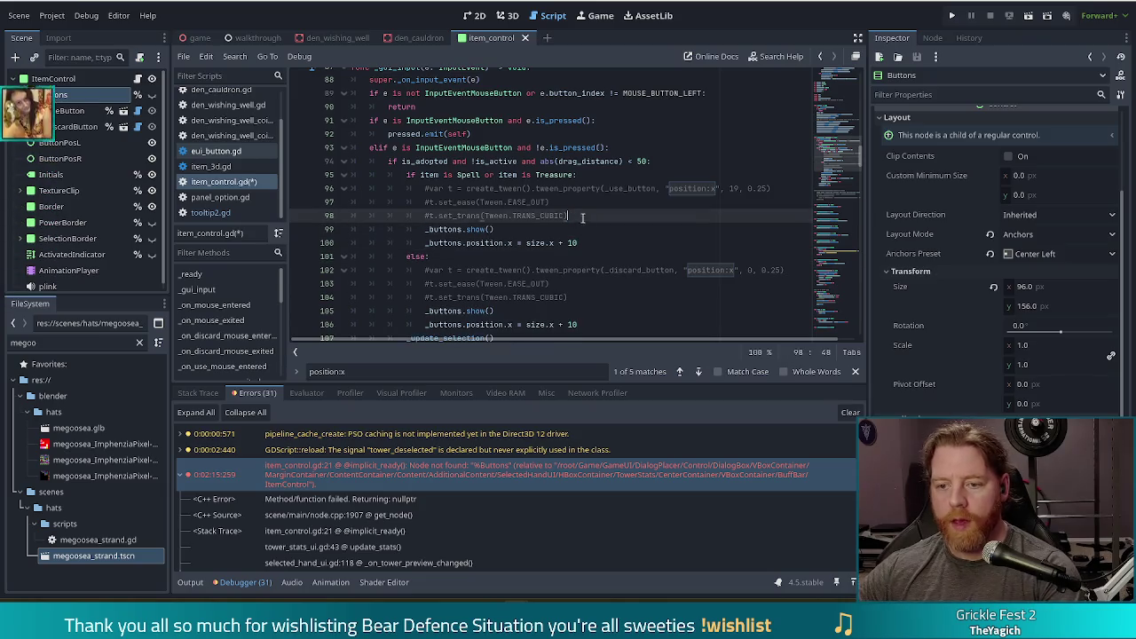
double_click(535, 242)
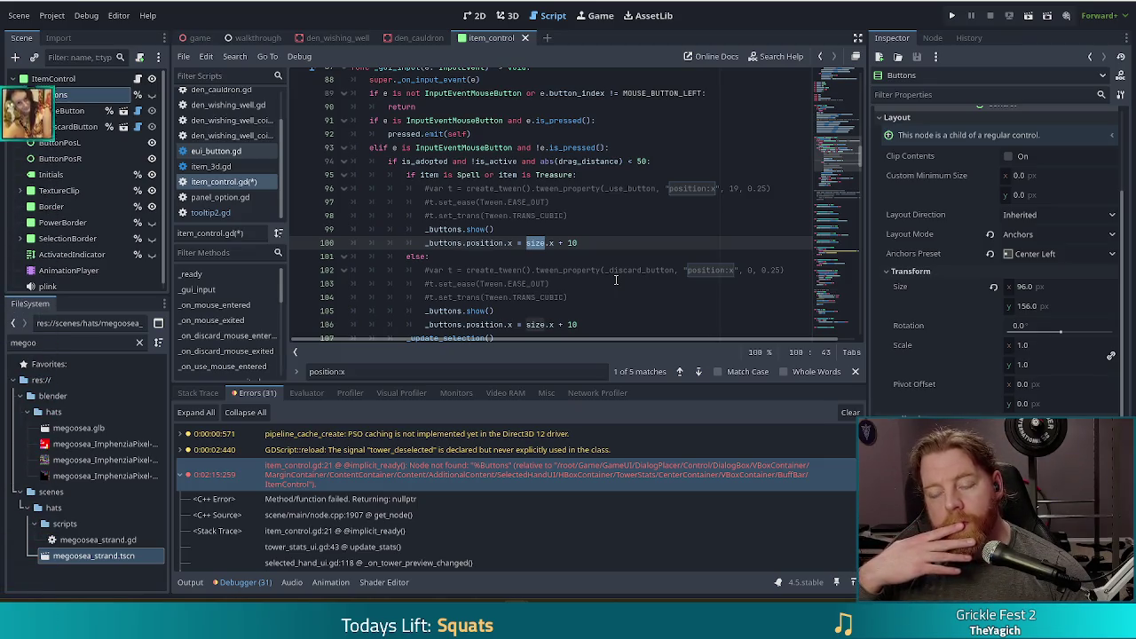
Change line 100 to _buttons.position.x = _buttons.size.x - 10 and save item_control.gd.
key(Delete)
key(Delete)
key(Delete)
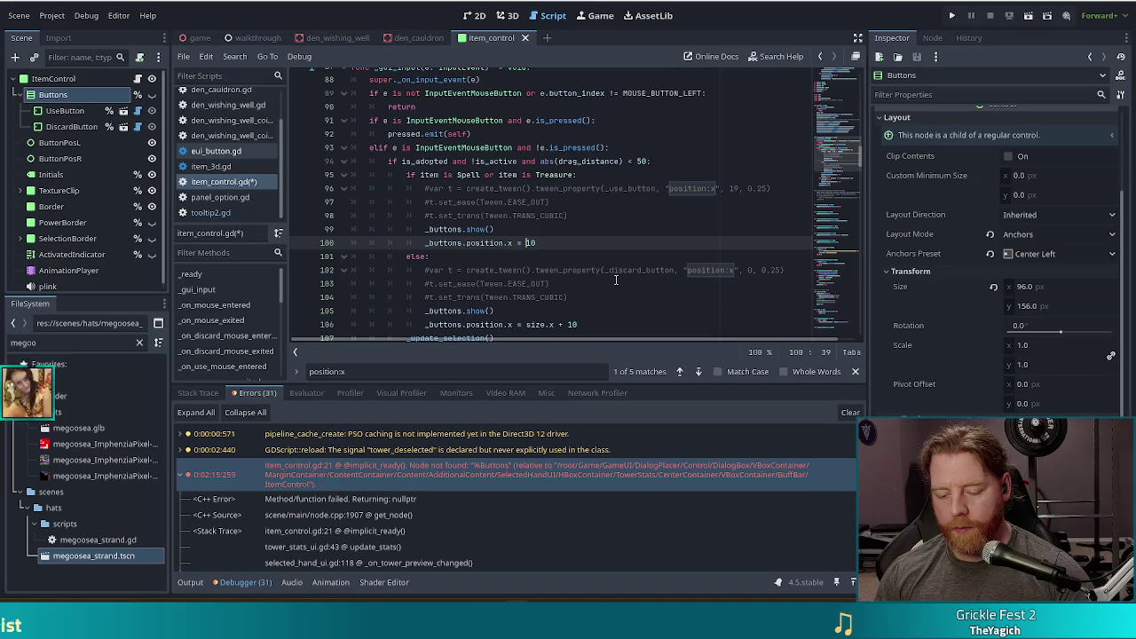
text(bu)
key(Return)
text(.si)
key(Tab)
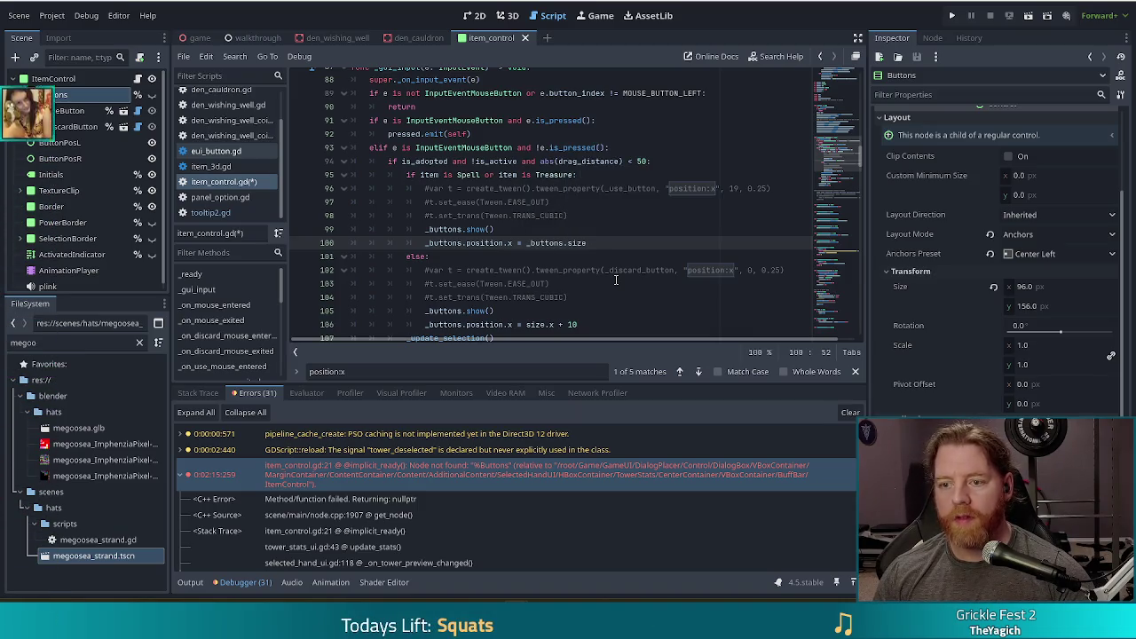
text(.x = 10)
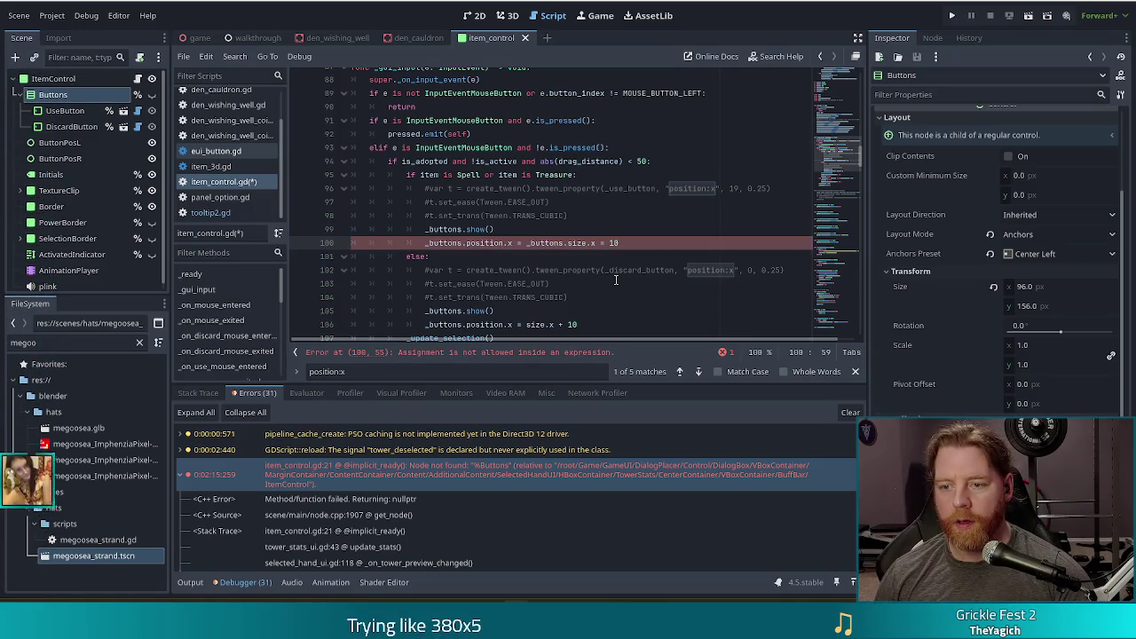
key(BackSpace)
text(-)
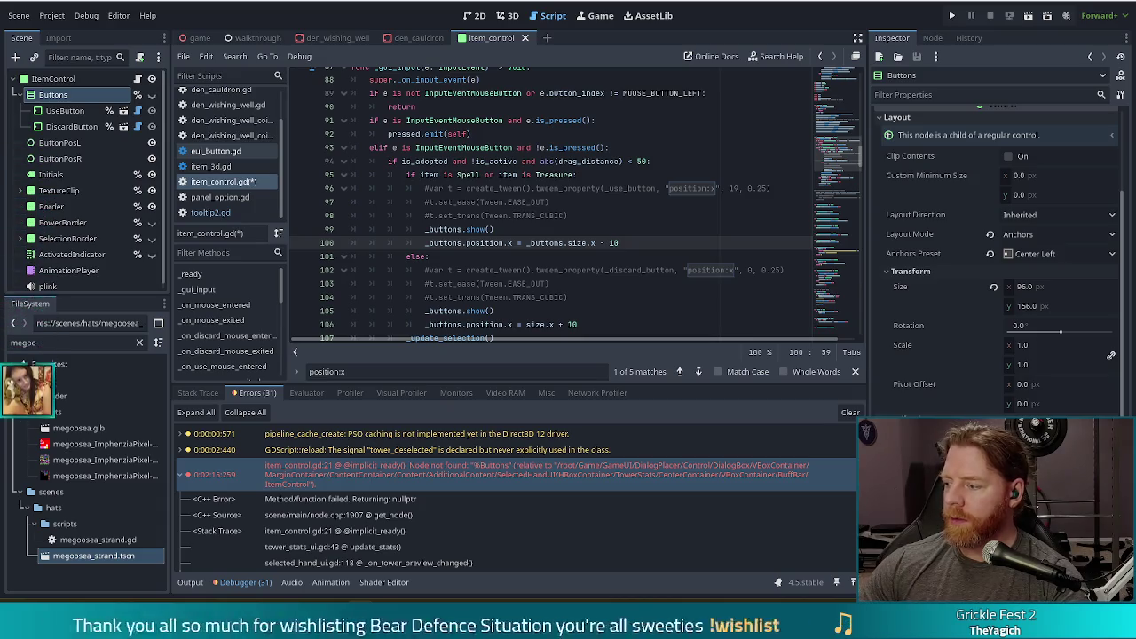
key(ctrl+s)
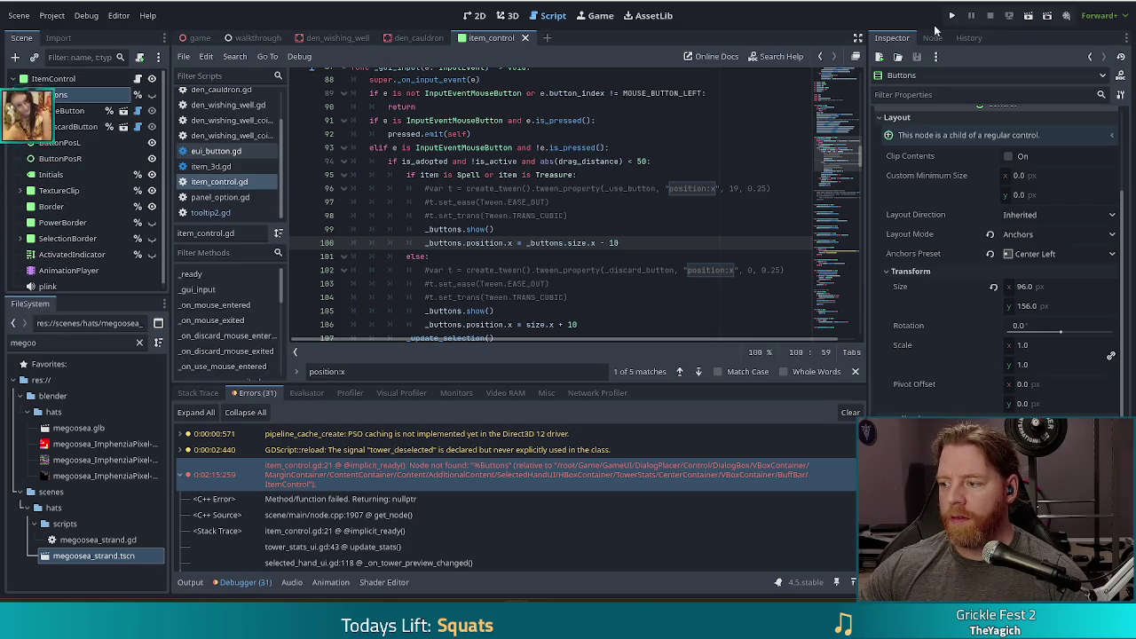
Run the game, start a new game, and open the cauldron.
click(954, 16)
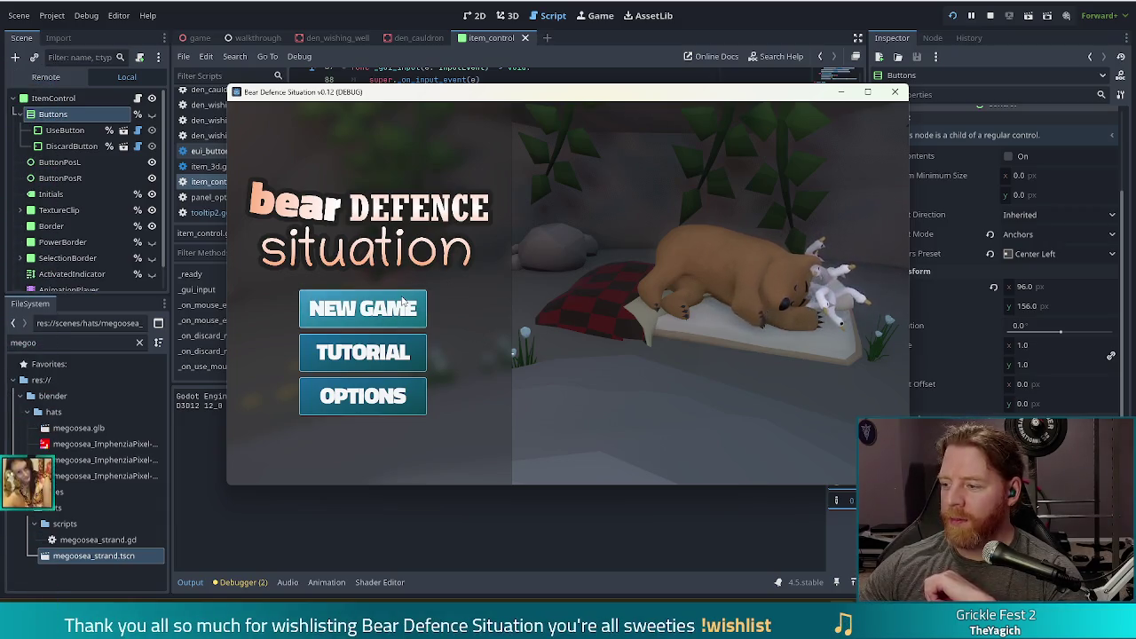
click(379, 313)
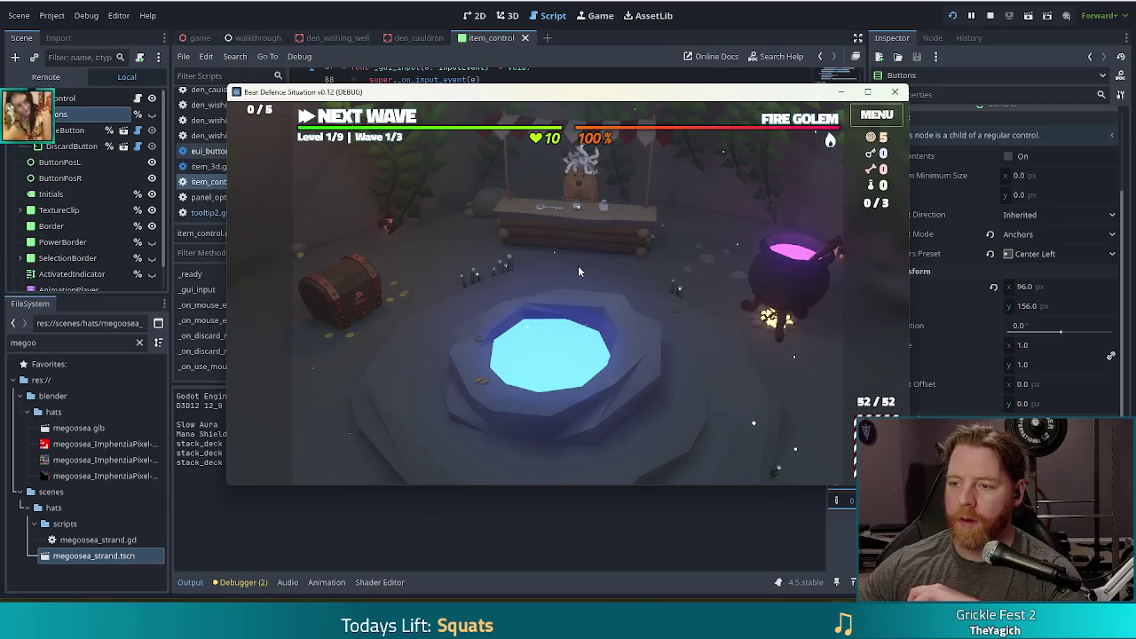
click(796, 284)
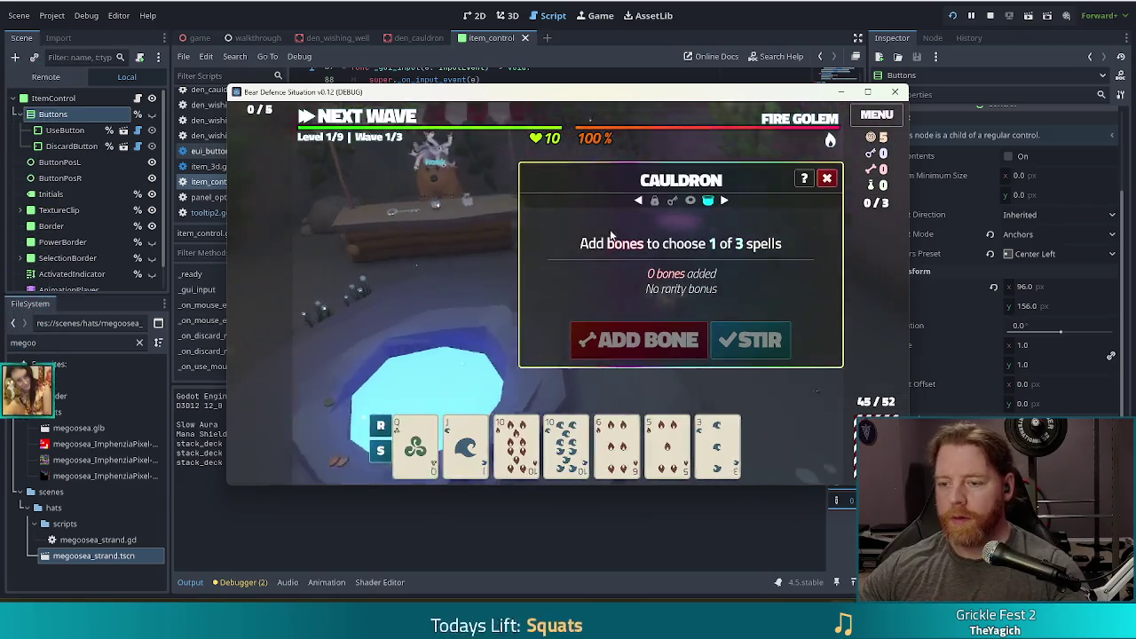
Grant test resources with the test_kit console command.
key(grave)
text(test_kit)
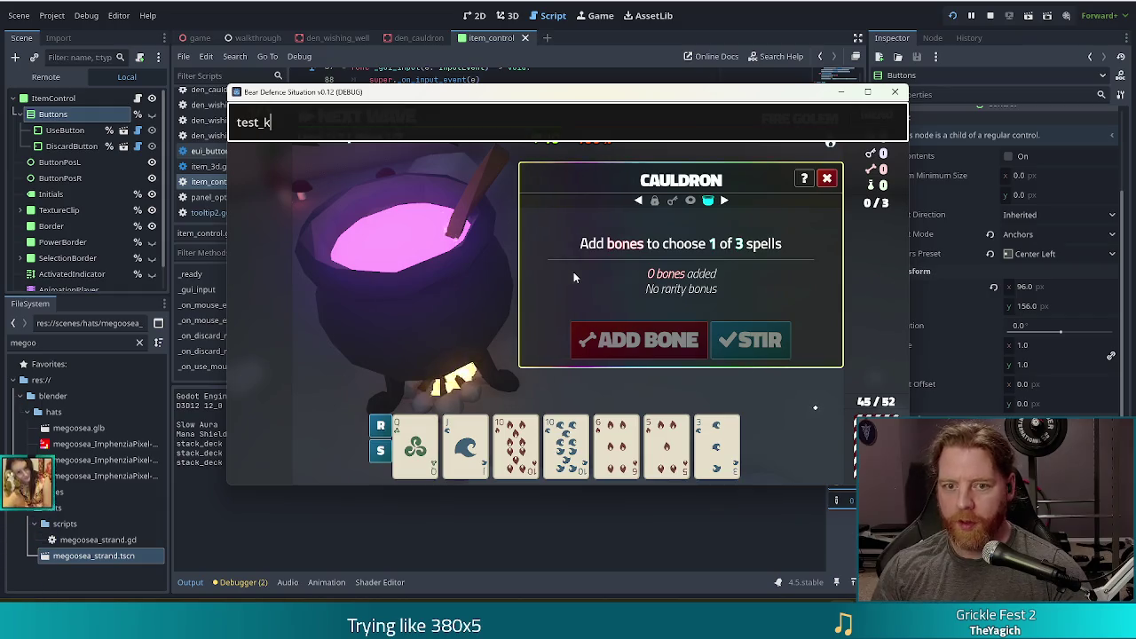
key(Return)
key(grave)
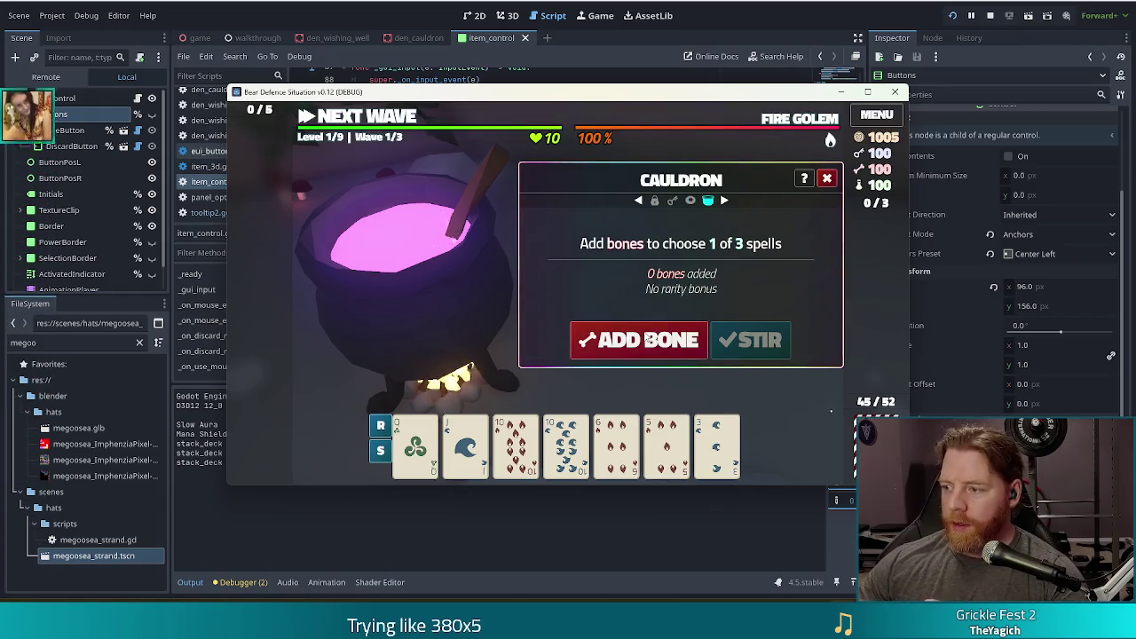
Add a bone, stir, bottle the Increase Rank spell card, then close the cauldron and return to the editor.
click(638, 340)
click(761, 342)
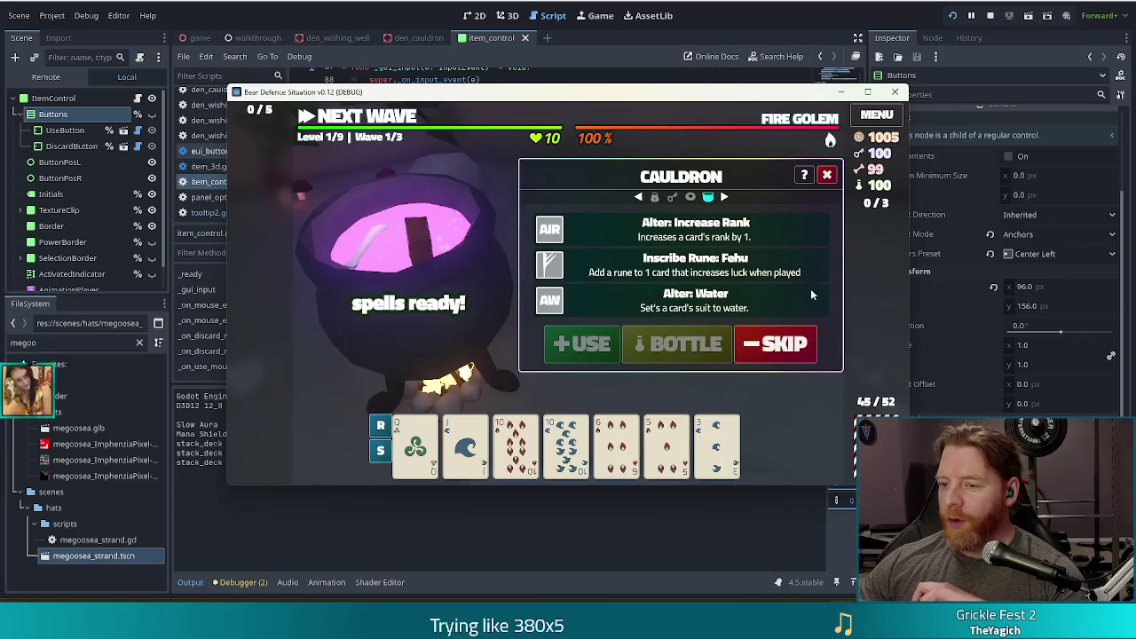
click(692, 341)
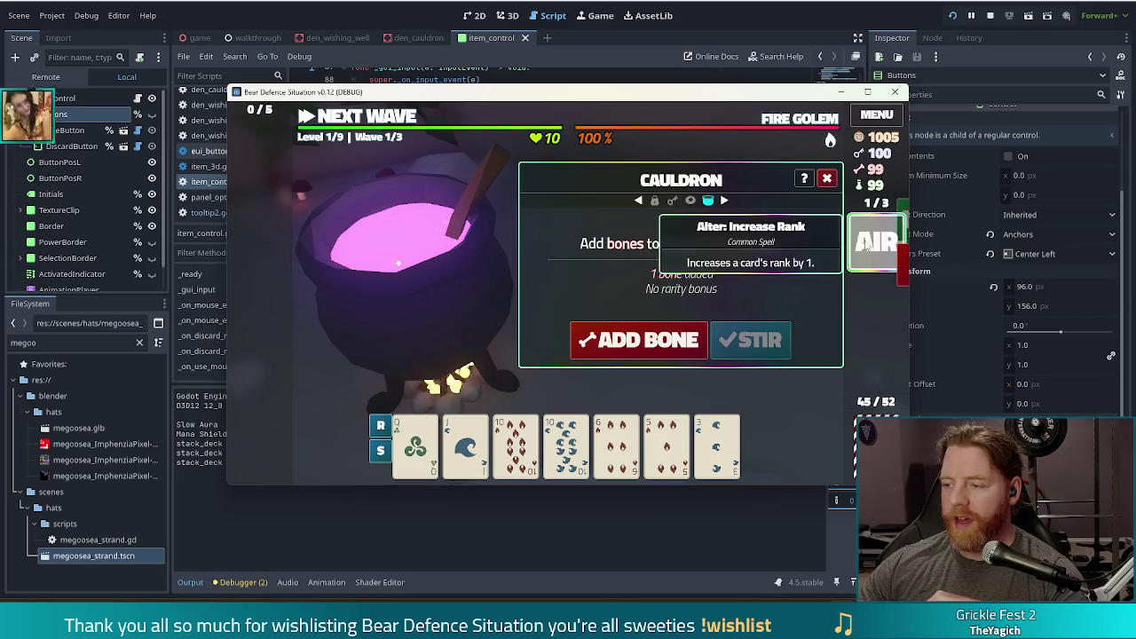
click(826, 179)
mouse_move(875, 253)
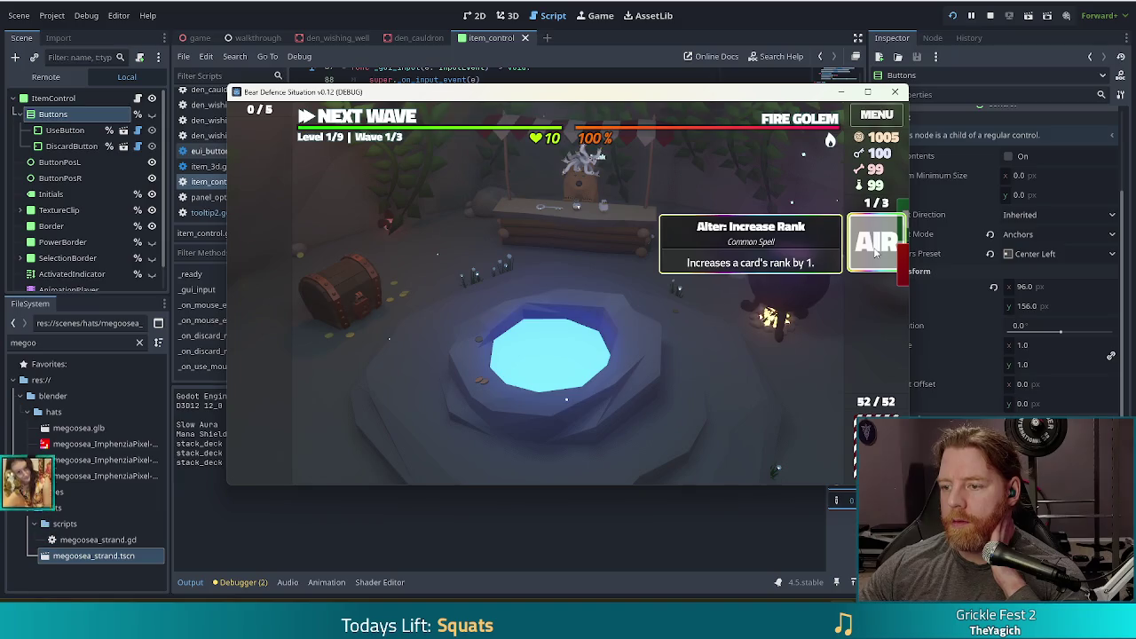
key(alt+Tab)
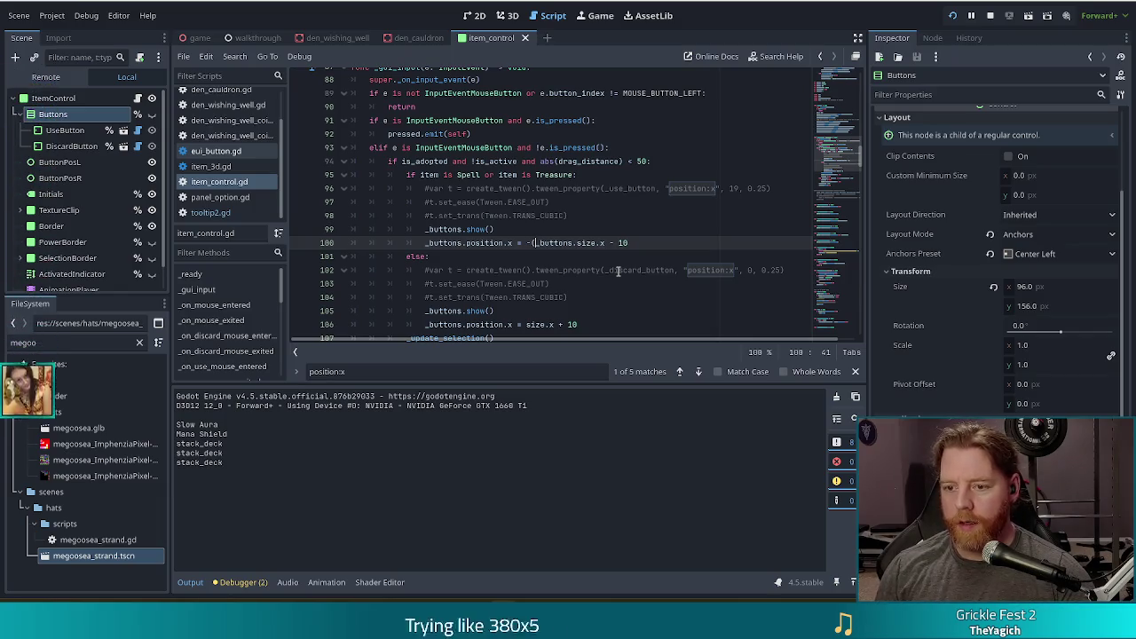
Make line 100 read _buttons.position.x = -(_buttons.size.x + 10) and run the game again.
key(ctrl+End)
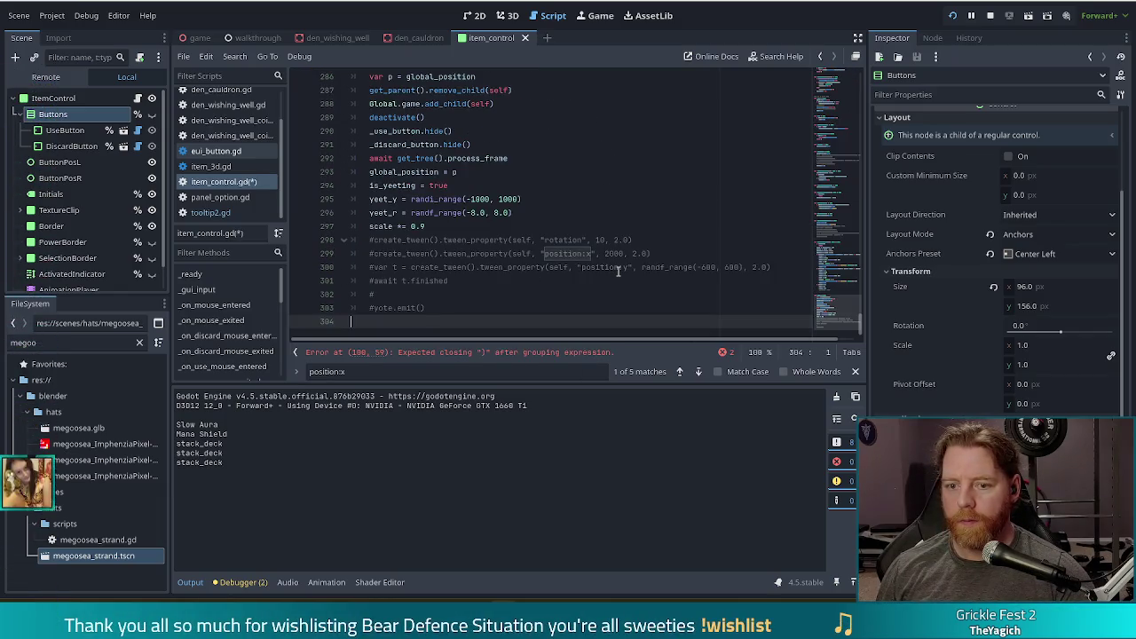
key(ctrl+z)
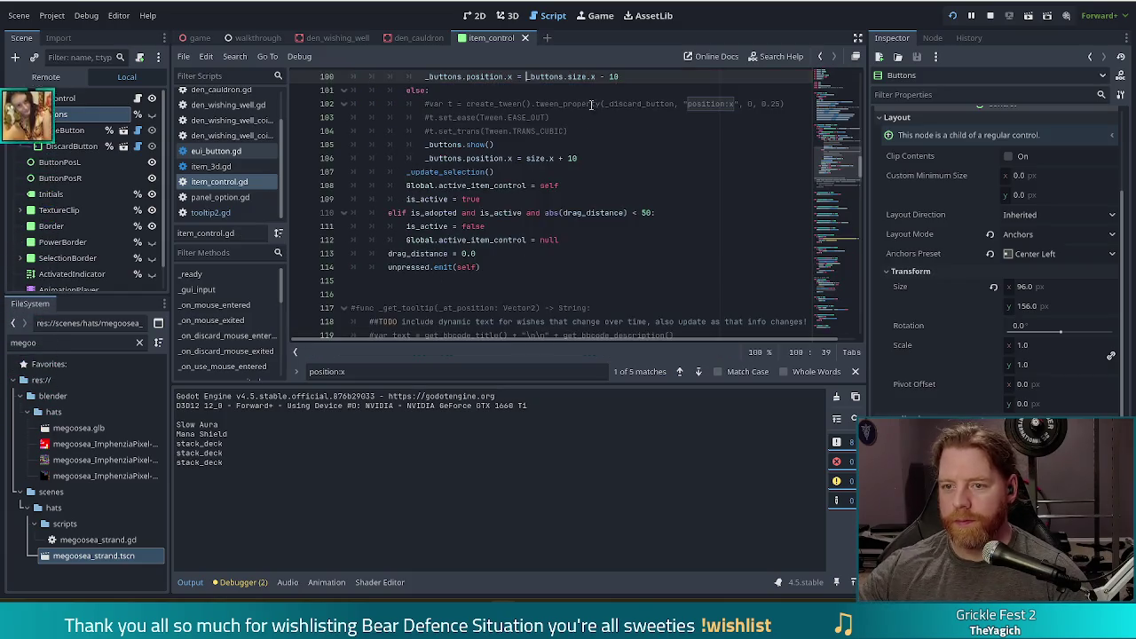
scroll(591, 133, up, 2)
text(-()
text())
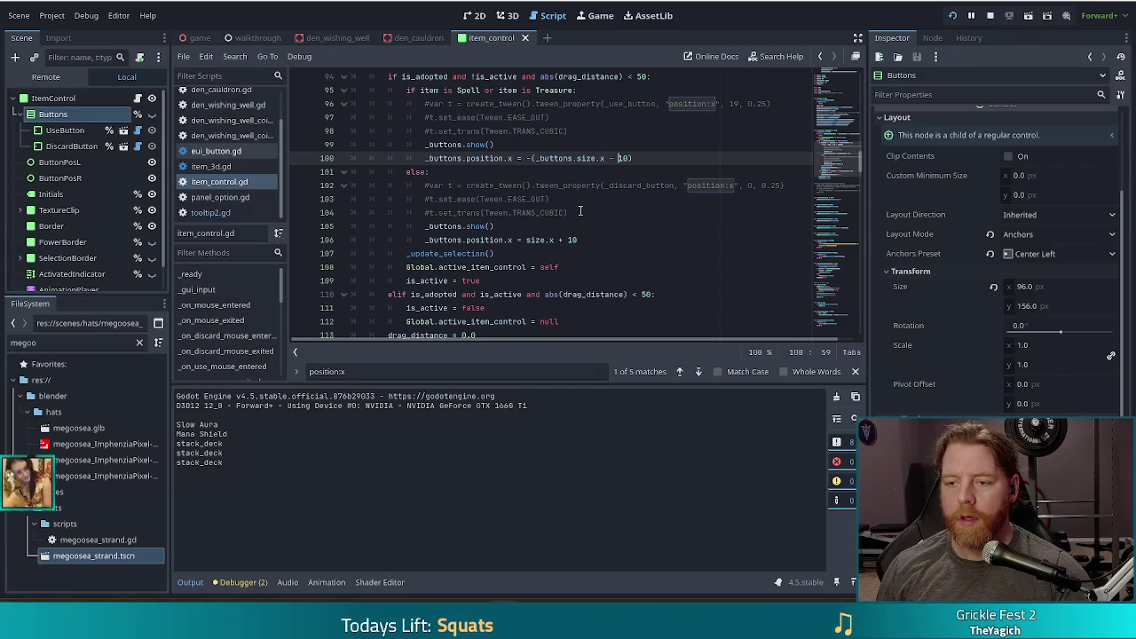
text(+)
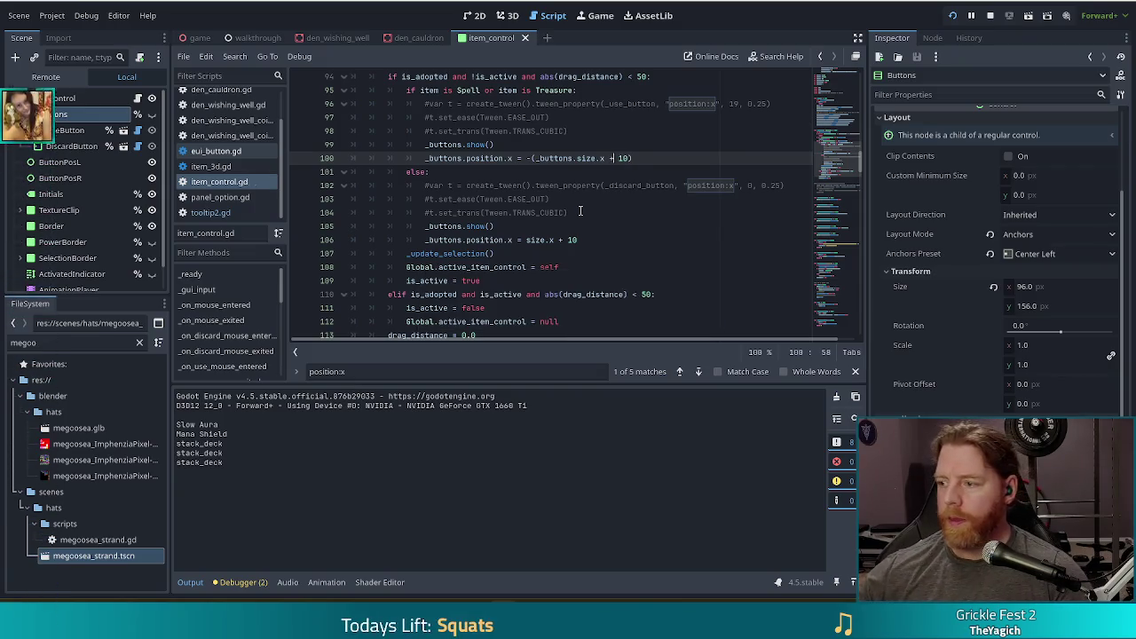
key(F5)
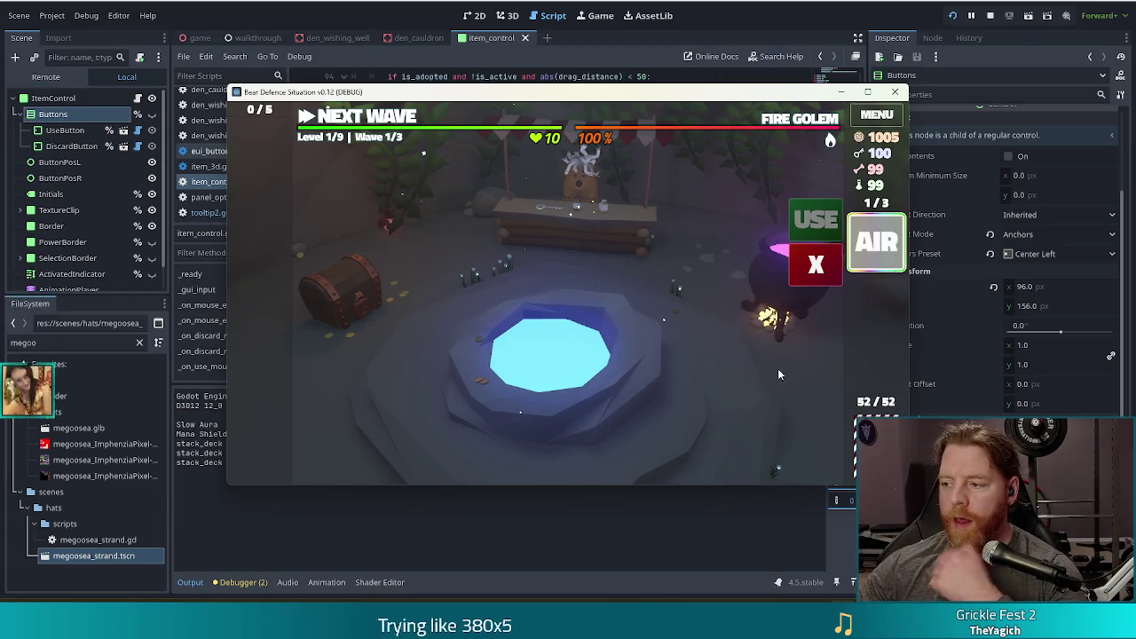
Toggle the AIR card to check the Use/X buttons beside it, then shift the game window.
click(876, 251)
click(877, 249)
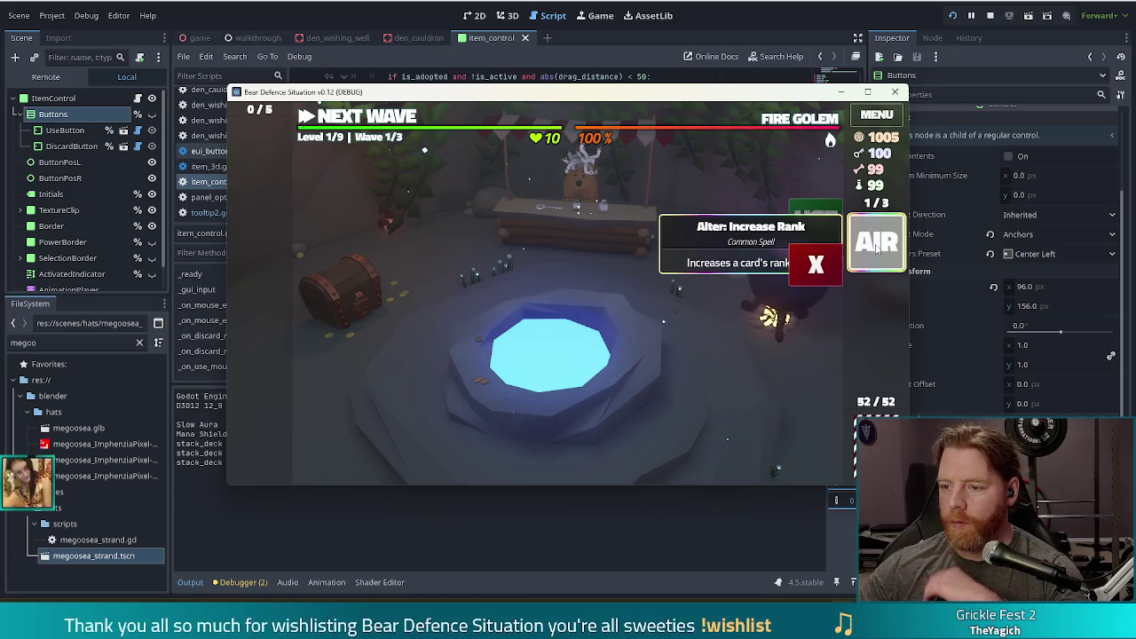
click(814, 261)
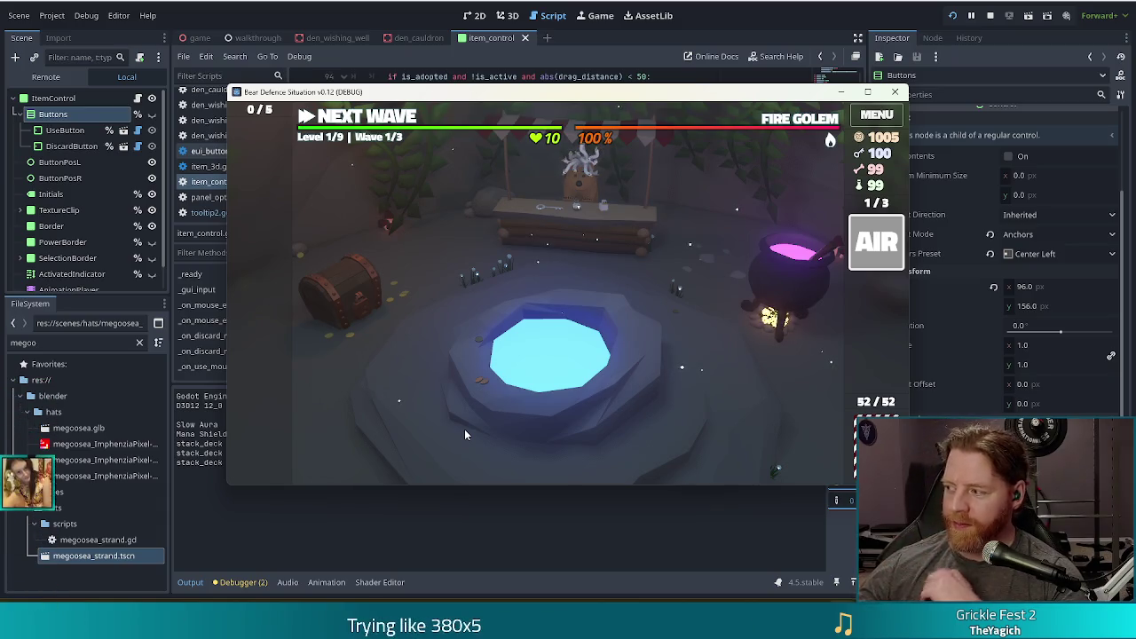
mouse_move(708, 99)
mouse_down()
mouse_move(648, 87)
mouse_move(658, 89)
mouse_up()
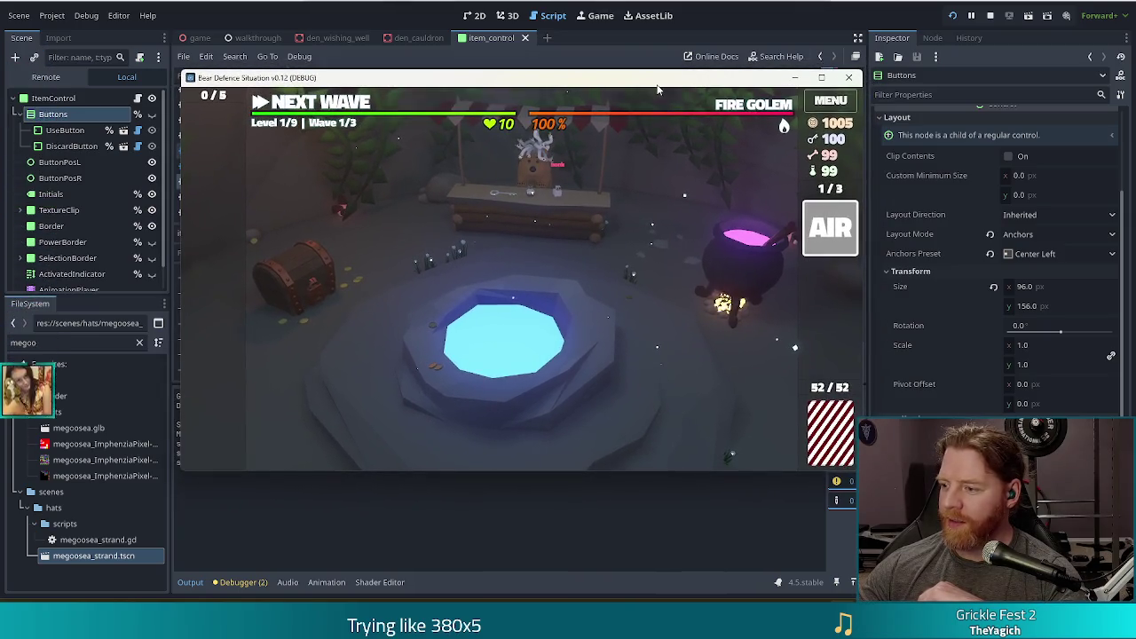